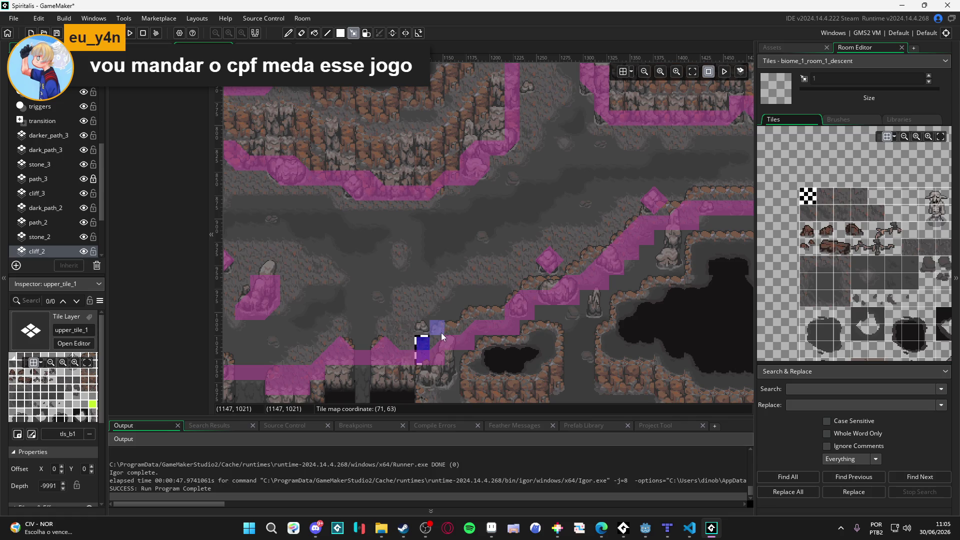
Select the staircase of cliff-edge tiles along the pink path and make it a brush (tiles 1–3, 9–11, 36, 42–46).
{"action": "left_click_drag", "start_coordinate": [462, 311], "coordinate": [500, 315]}
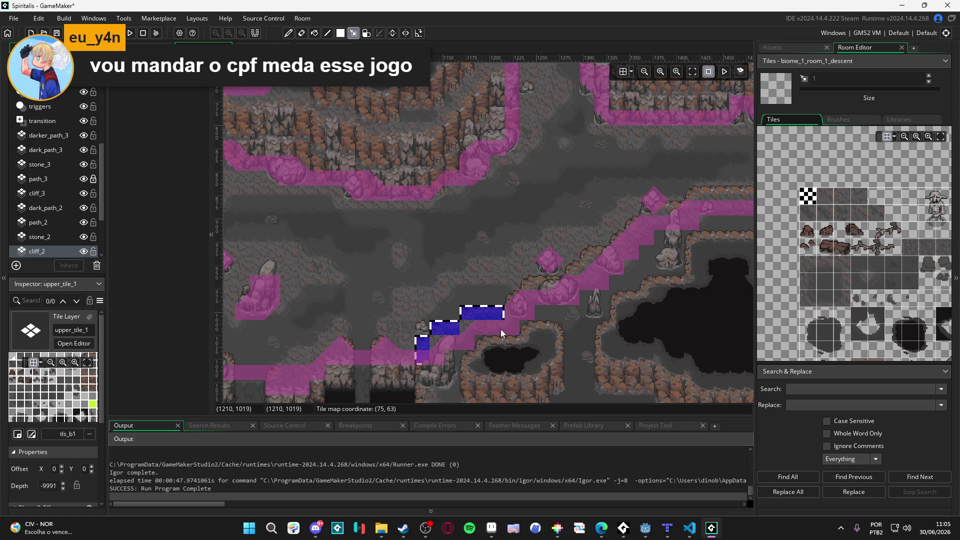
{"action": "left_click", "coordinate": [514, 298]}
{"action": "mouse_move", "coordinate": [525, 283]}
{"action": "left_mouse_down"}
{"action": "mouse_move", "coordinate": [557, 283]}
{"action": "mouse_move", "coordinate": [602, 253]}
{"action": "mouse_move", "coordinate": [532, 286]}
{"action": "left_mouse_up"}
{"action": "left_click", "coordinate": [545, 264]}
{"action": "left_click", "coordinate": [564, 246]}
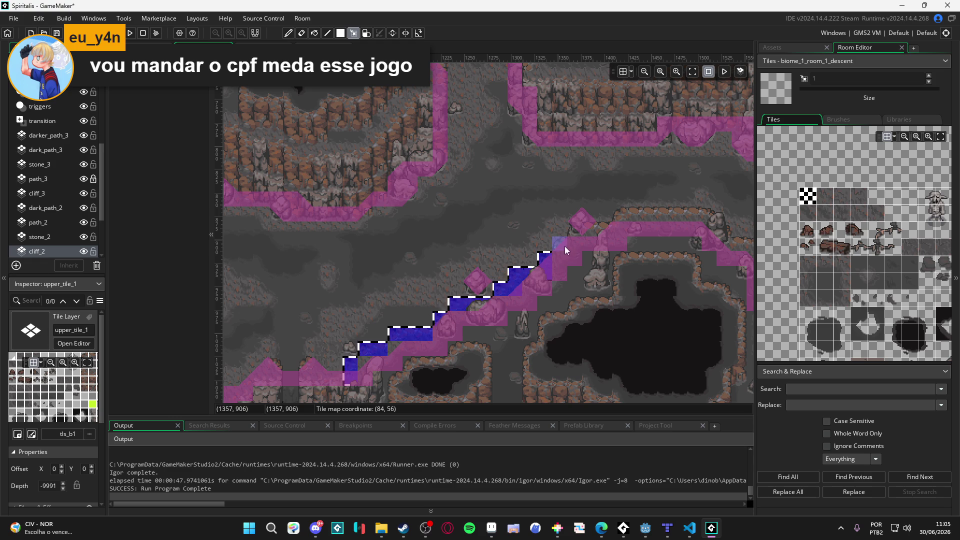
{"action": "mouse_move", "coordinate": [575, 229]}
{"action": "left_mouse_down"}
{"action": "mouse_move", "coordinate": [700, 215]}
{"action": "mouse_move", "coordinate": [648, 265]}
{"action": "mouse_move", "coordinate": [567, 230]}
{"action": "mouse_move", "coordinate": [646, 212]}
{"action": "mouse_move", "coordinate": [669, 234]}
{"action": "mouse_move", "coordinate": [661, 233]}
{"action": "left_mouse_up"}
{"action": "left_click", "coordinate": [619, 214]}
{"action": "scroll", "coordinate": [640, 209], "scroll_direction": "down", "scroll_amount": 1}
{"action": "key", "text": "ctrl+c"}
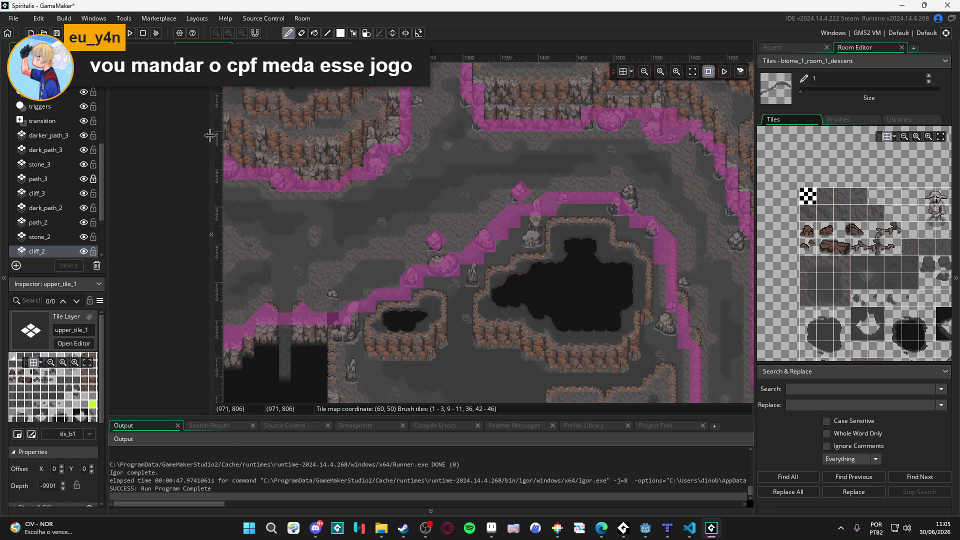
Select upper_tile_1 in the Layers panel so it receives the cliff-edge brush.
{"action": "scroll", "coordinate": [67, 128], "scroll_direction": "up", "scroll_amount": 5}
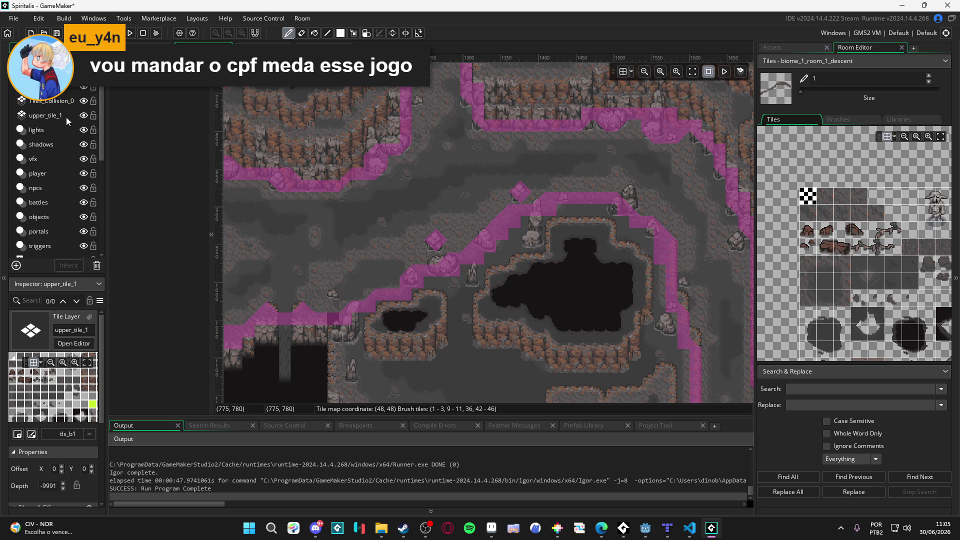
{"action": "left_click", "coordinate": [67, 117]}
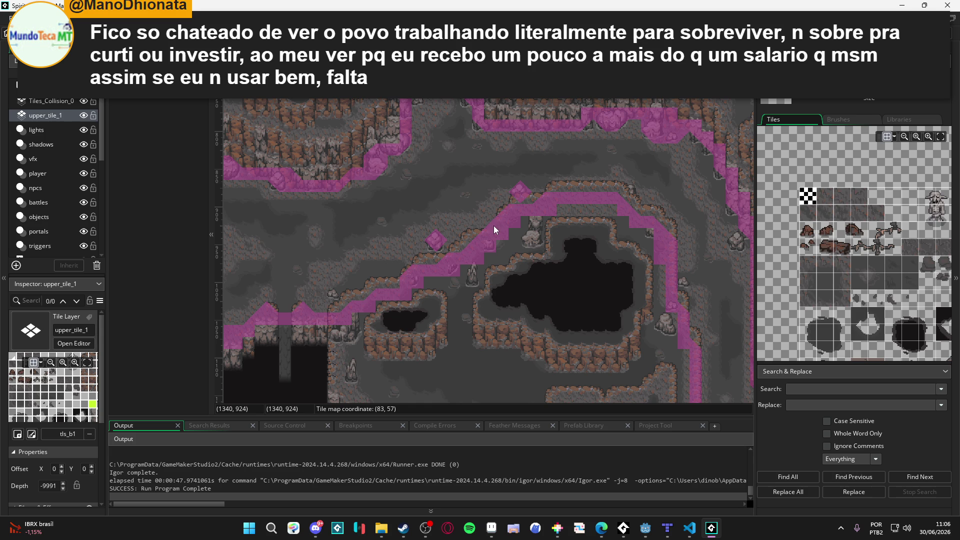
On Tiles_Collision_0, pick the collision tile and paint it along the diagonal cliff edge.
{"action": "key", "text": "Up"}
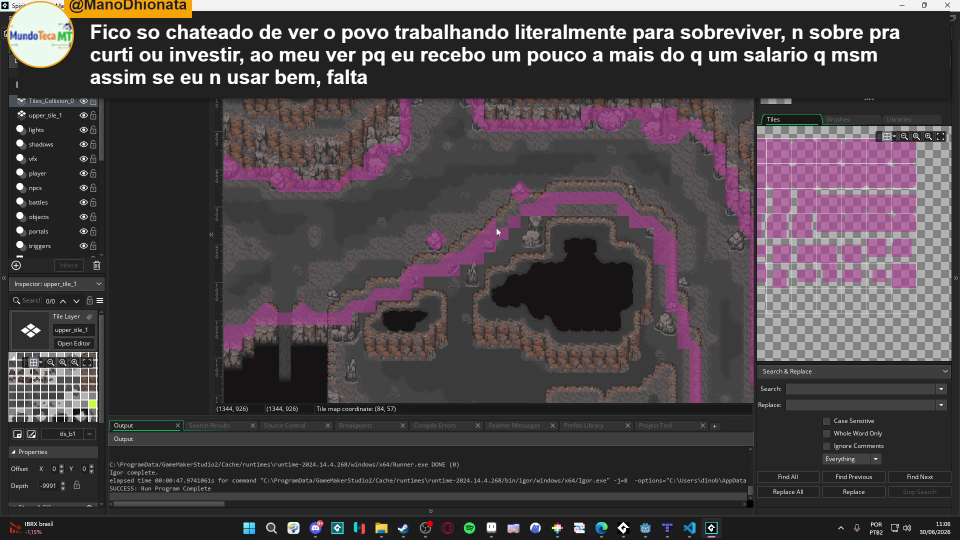
{"action": "left_click", "coordinate": [477, 243]}
{"action": "left_click", "coordinate": [798, 305]}
{"action": "left_click_drag", "start_coordinate": [482, 242], "coordinate": [510, 214]}
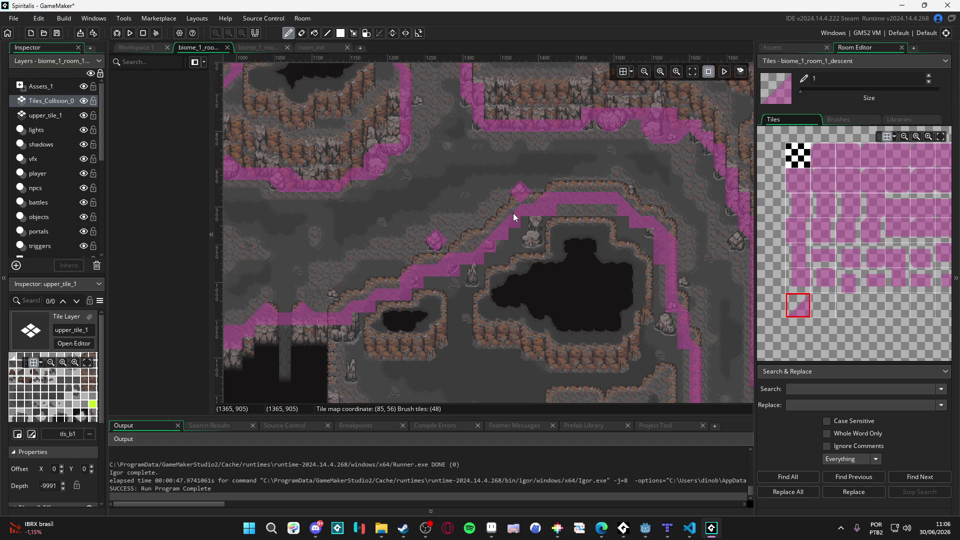
Erase stray collision tiles, repaint along the upper cliff, and return to the select tool.
{"action": "key", "text": "e"}
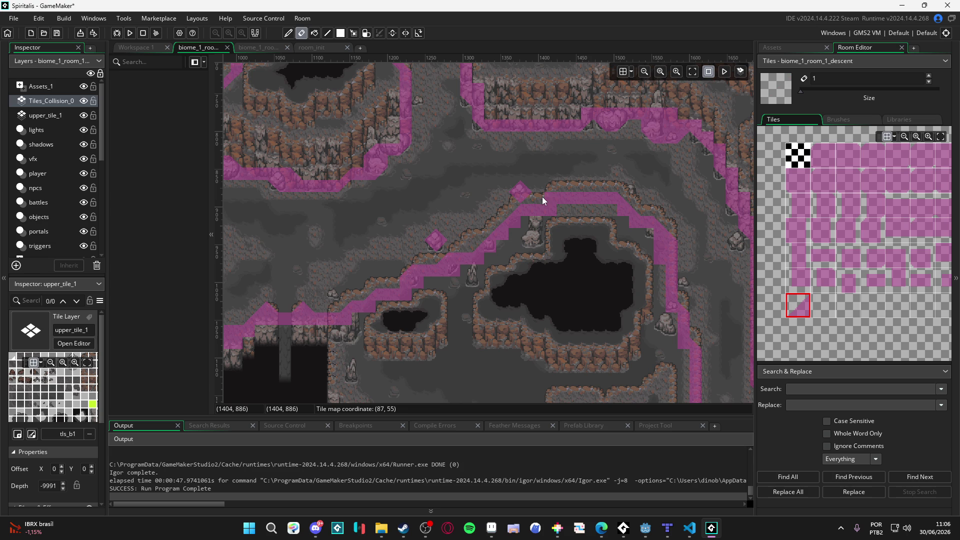
{"action": "left_click", "coordinate": [798, 306]}
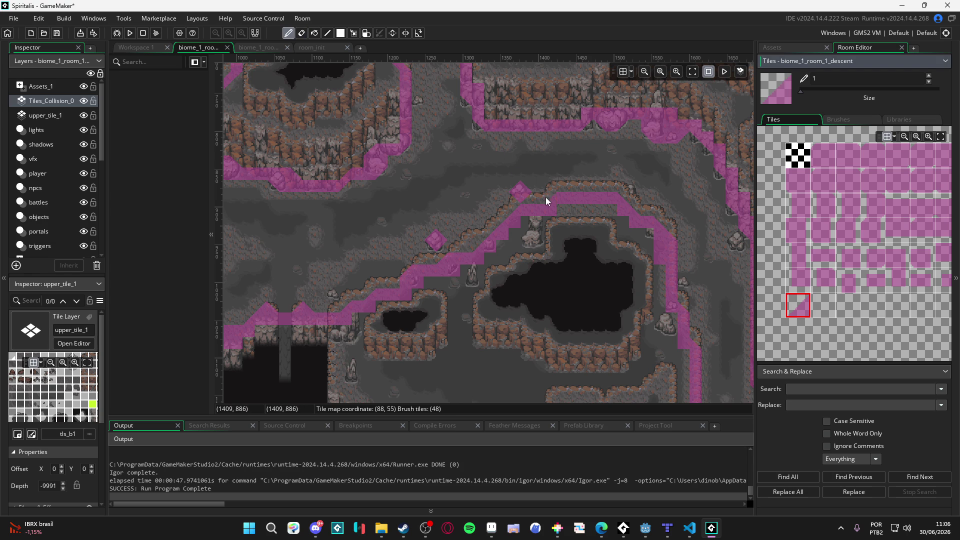
{"action": "left_click_drag", "start_coordinate": [578, 247], "coordinate": [544, 222]}
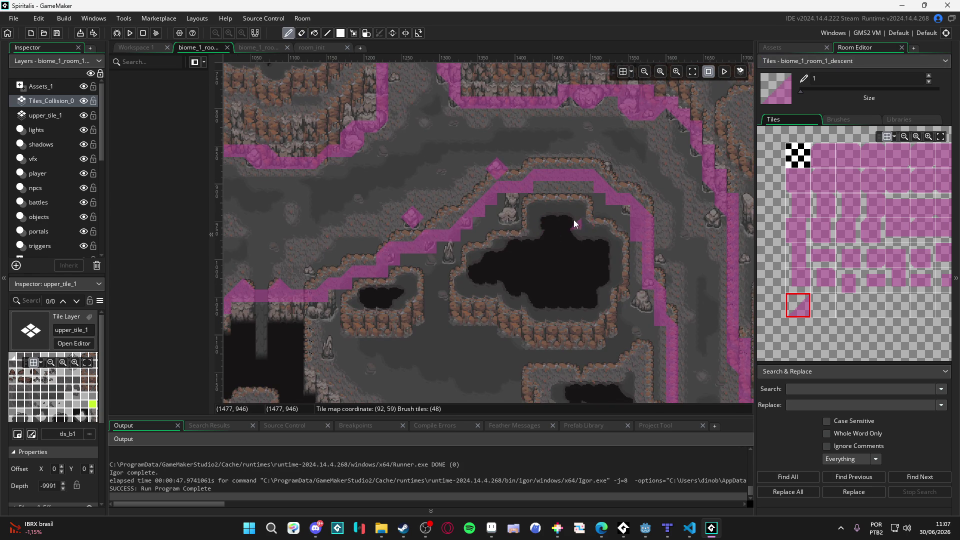
{"action": "scroll", "coordinate": [476, 185], "scroll_direction": "left", "scroll_amount": 2}
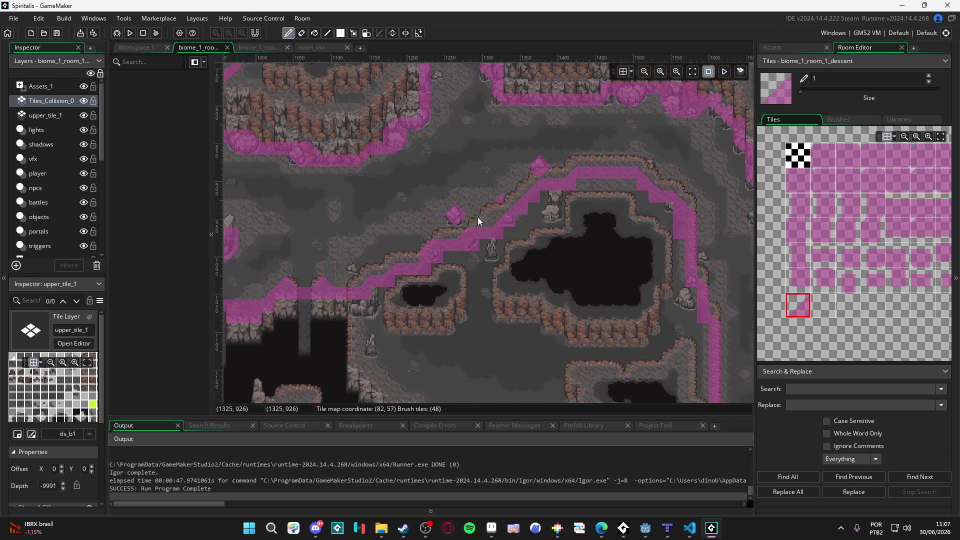
{"action": "key", "text": "e"}
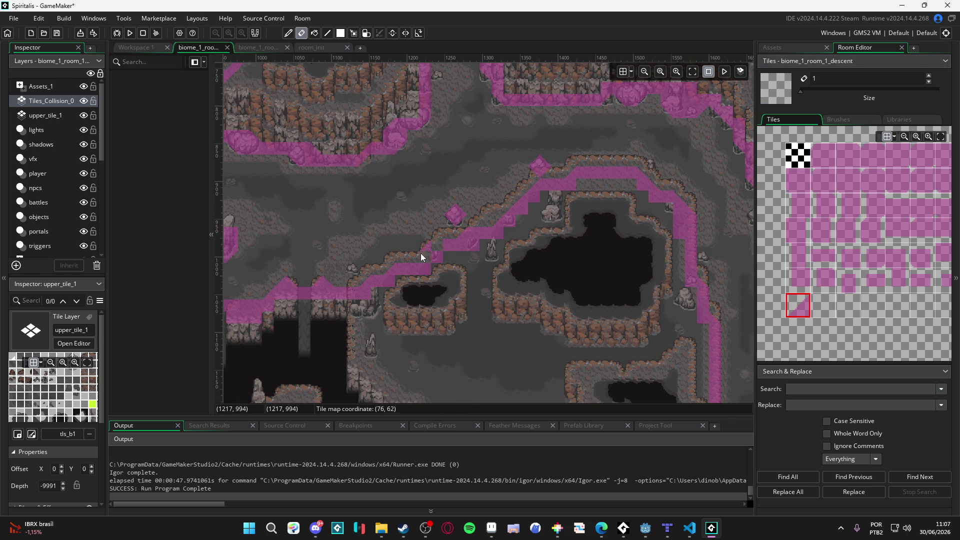
{"action": "left_click", "coordinate": [800, 304]}
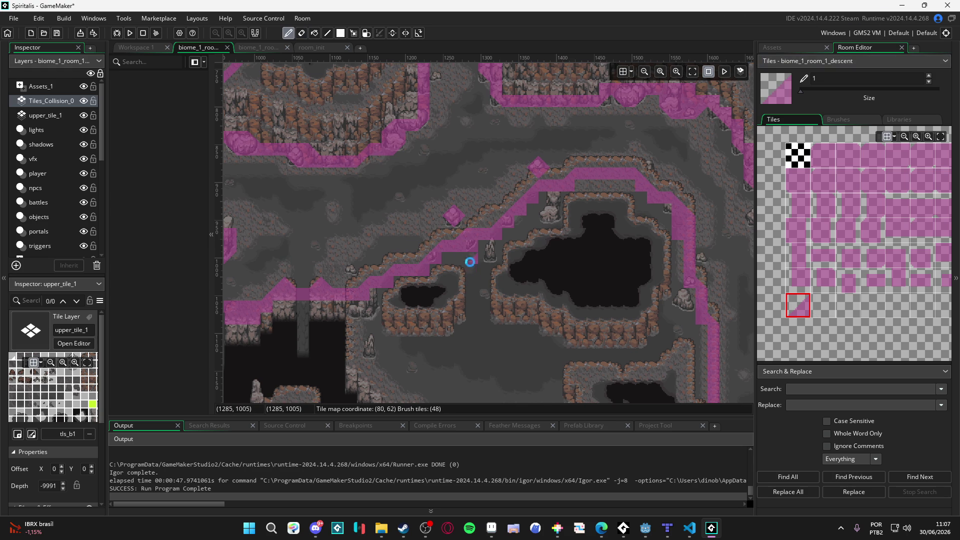
{"action": "key", "text": "m"}
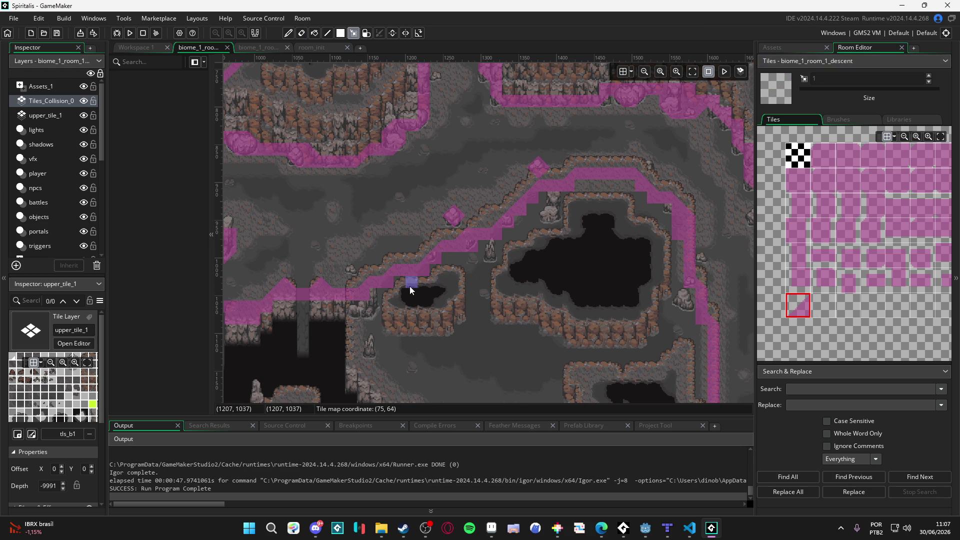
{"action": "scroll", "coordinate": [545, 223], "scroll_direction": "down", "scroll_amount": 1}
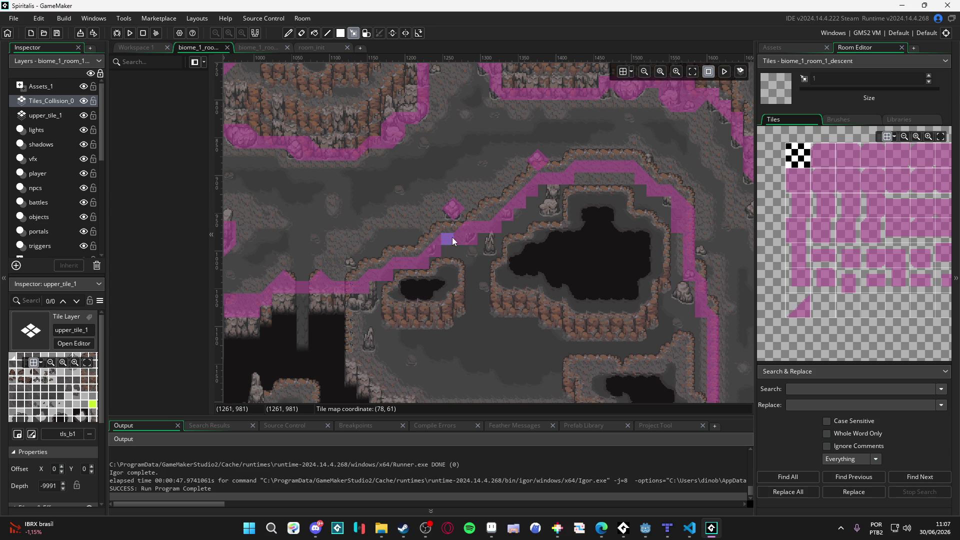
{"action": "left_click_drag", "start_coordinate": [452, 237], "coordinate": [496, 224]}
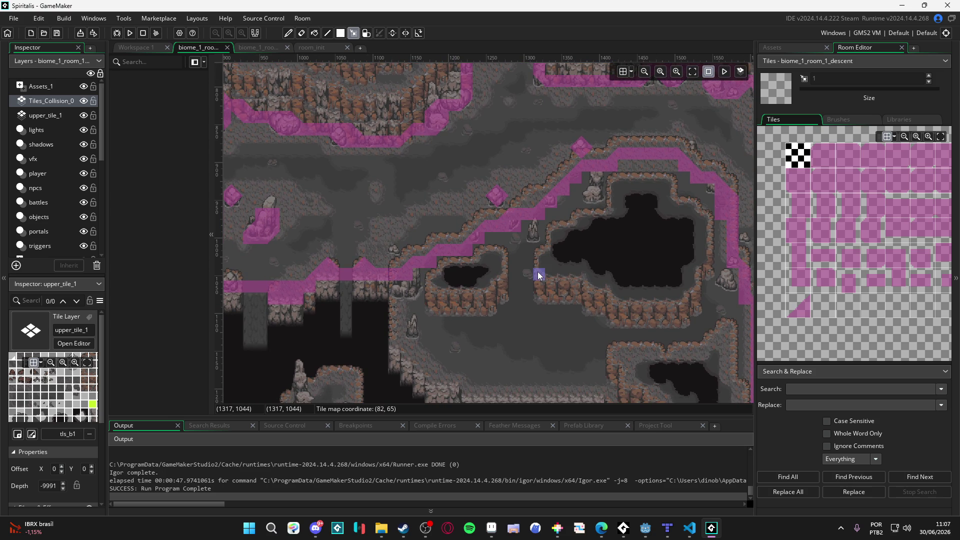
{"action": "left_click_drag", "start_coordinate": [507, 278], "coordinate": [472, 287]}
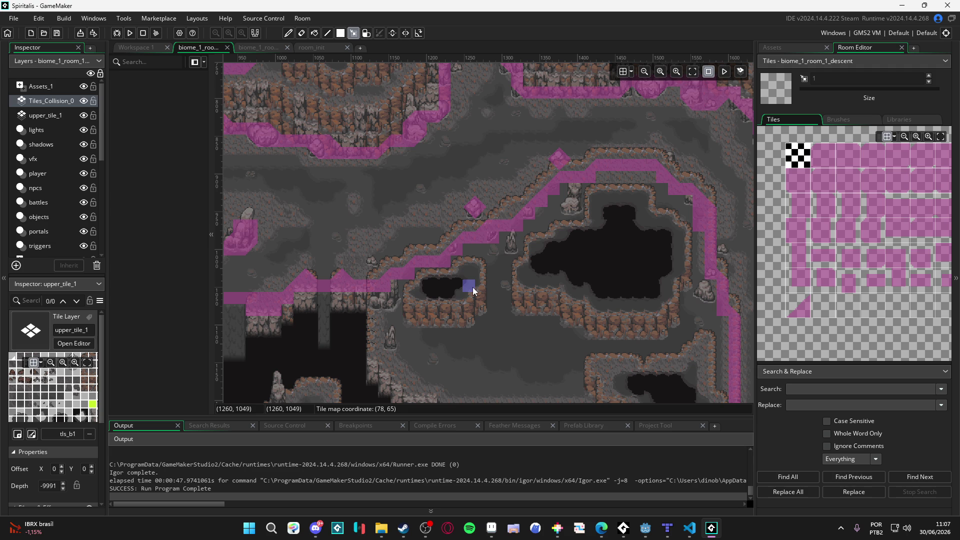
{"action": "left_click_drag", "start_coordinate": [430, 268], "coordinate": [441, 252]}
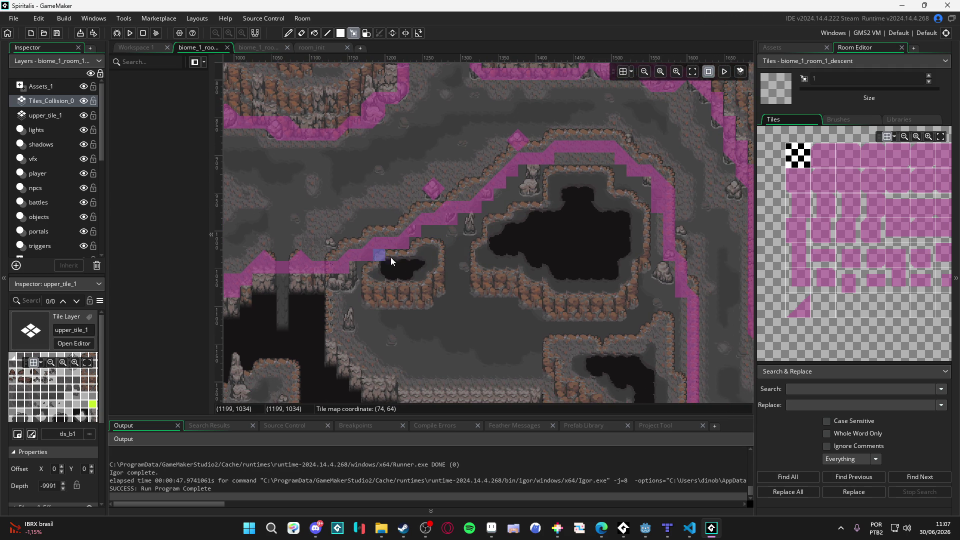
{"action": "left_click_drag", "start_coordinate": [386, 279], "coordinate": [413, 287]}
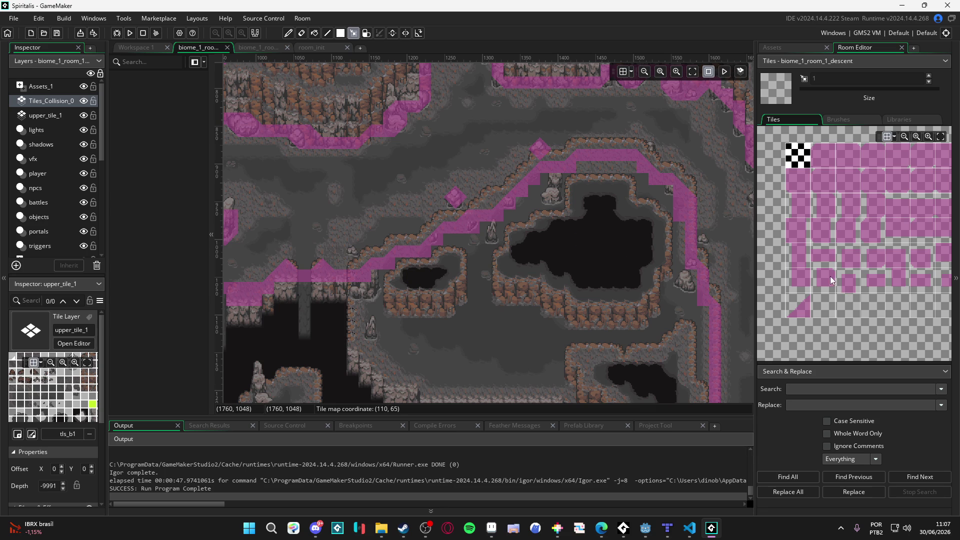
{"action": "left_click_drag", "start_coordinate": [850, 271], "coordinate": [808, 266]}
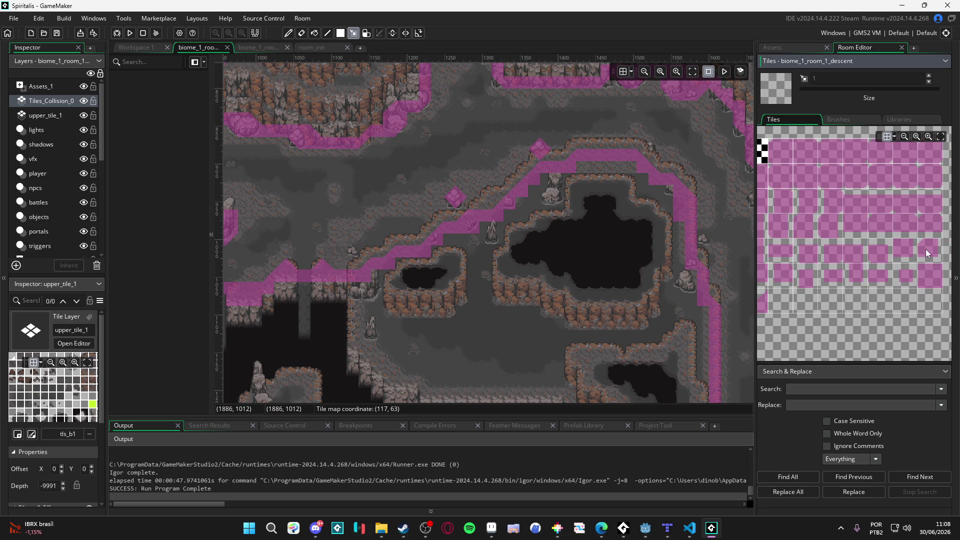
{"action": "left_click_drag", "start_coordinate": [776, 303], "coordinate": [834, 310]}
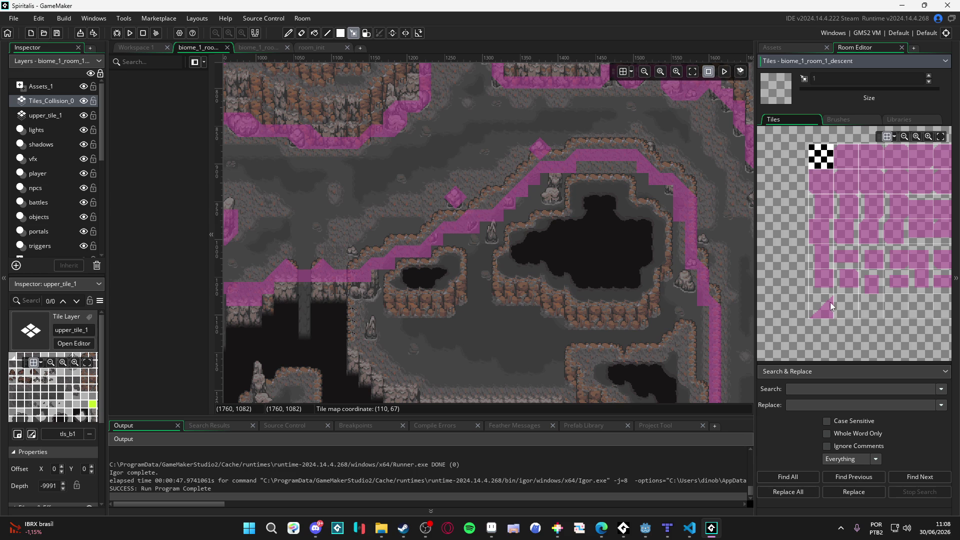
Fill the gap in the top collision band with the full square collision tile.
{"action": "left_click", "coordinate": [824, 303]}
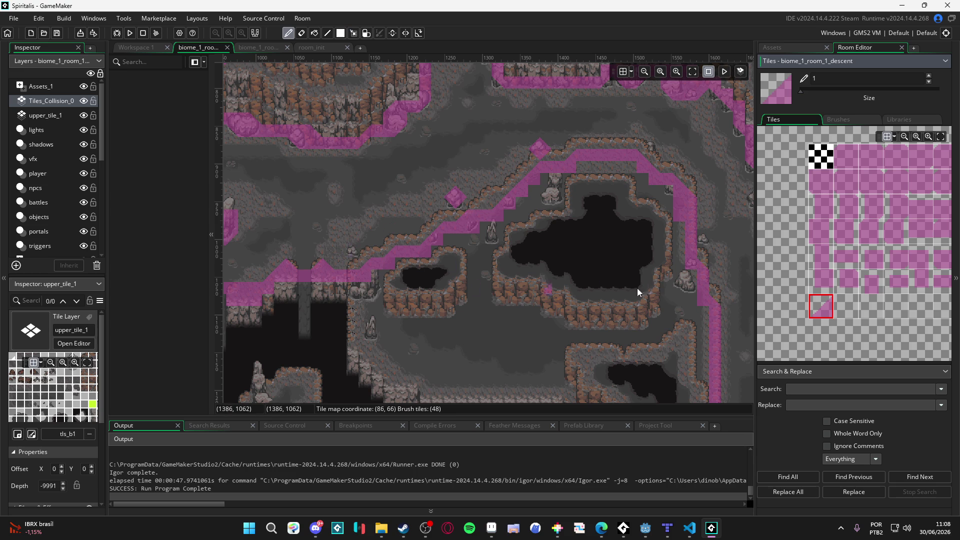
{"action": "left_click", "coordinate": [827, 281]}
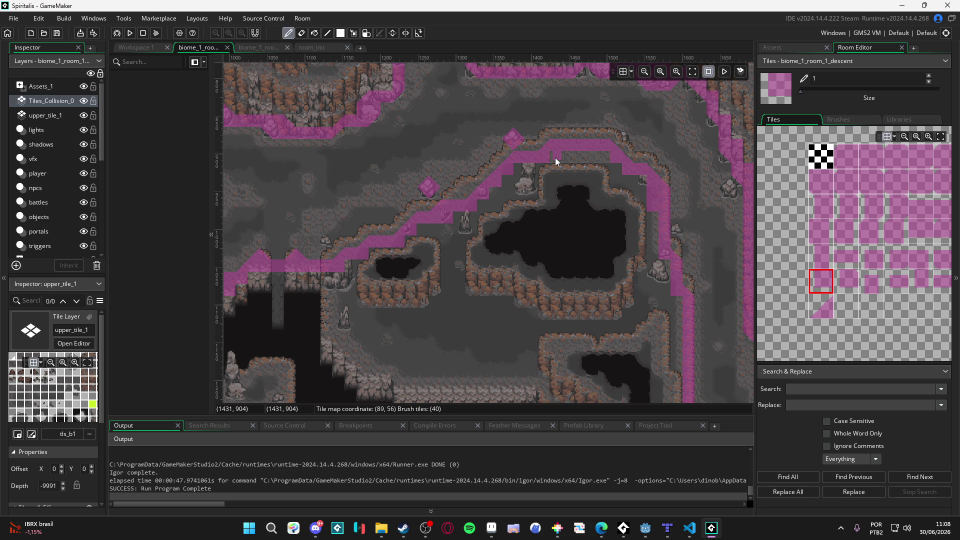
{"action": "left_click_drag", "start_coordinate": [593, 151], "coordinate": [561, 154]}
Place diagonal slope collision tiles where the collision line steps along the cliff.
{"action": "left_click", "coordinate": [823, 311]}
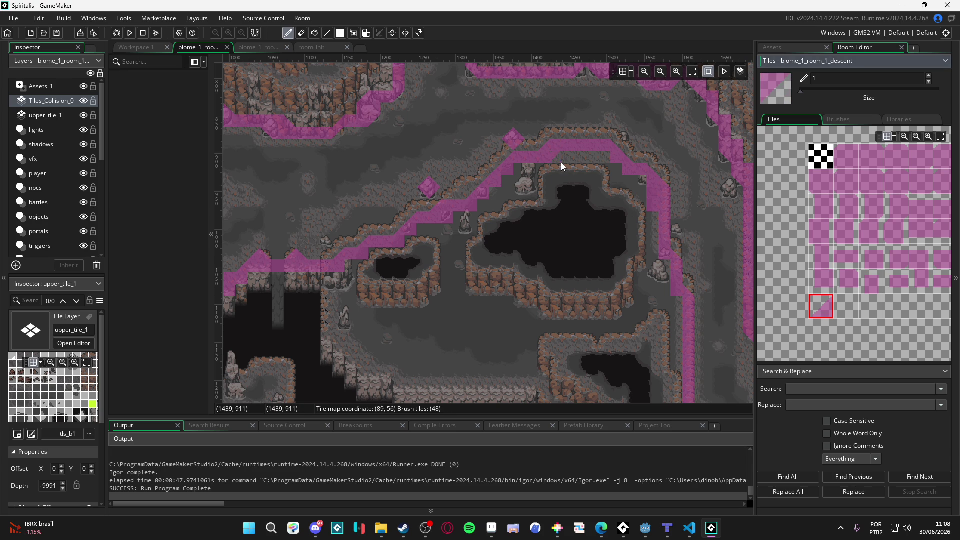
{"action": "left_click", "coordinate": [506, 189]}
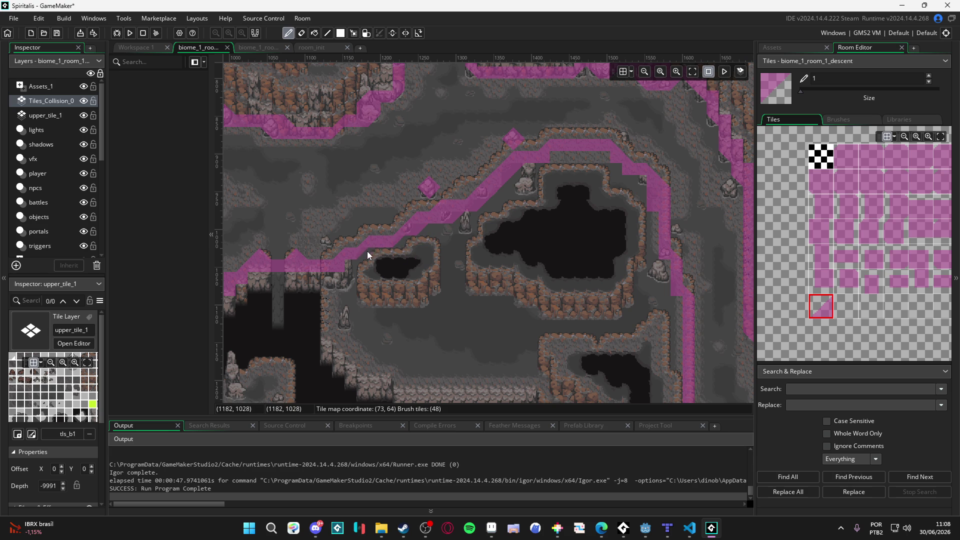
{"action": "left_click", "coordinate": [345, 268]}
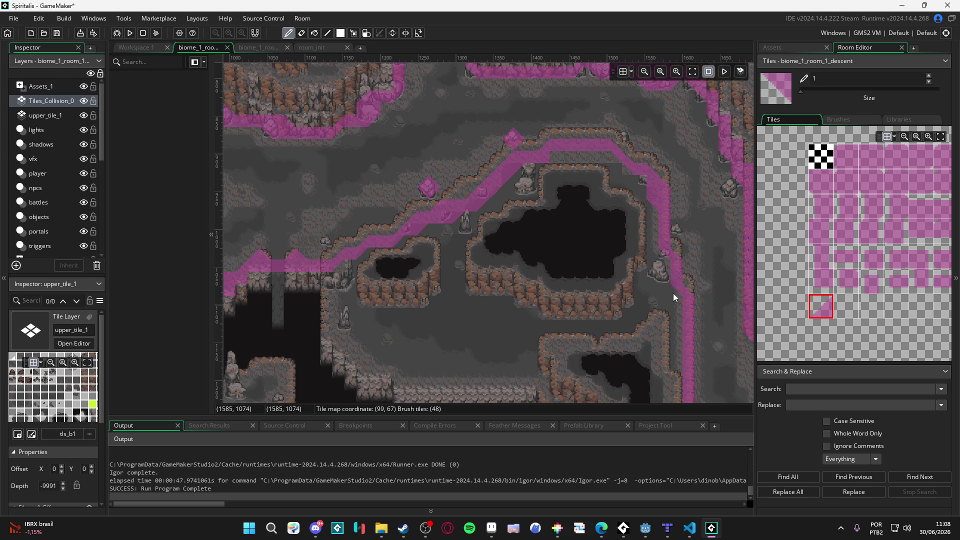
{"action": "scroll", "coordinate": [571, 270], "scroll_direction": "left", "scroll_amount": 5}
{"action": "left_click_drag", "start_coordinate": [436, 245], "coordinate": [481, 258]}
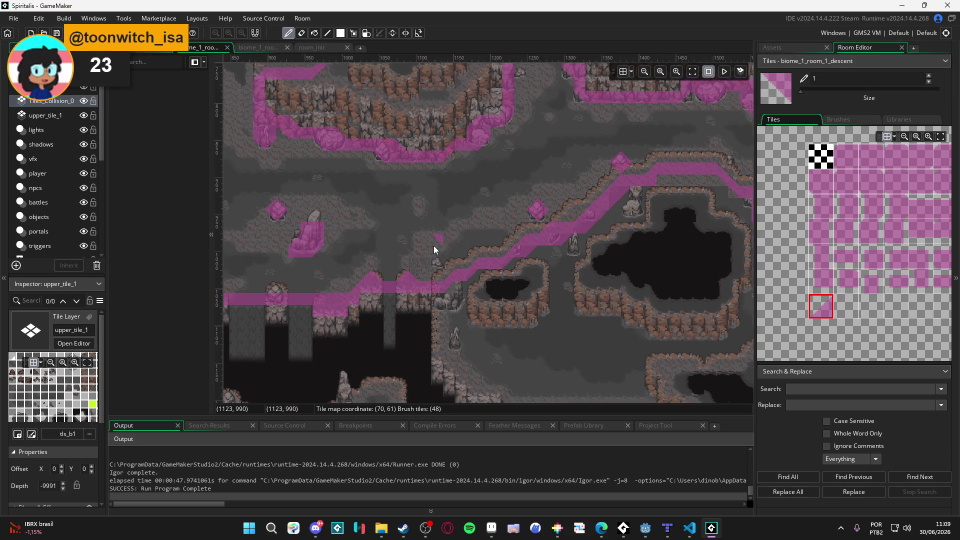
Select the two stone tiles on the stone_2 layer and cut them with Ctrl+X.
{"action": "scroll", "coordinate": [432, 235], "scroll_direction": "down", "scroll_amount": 1}
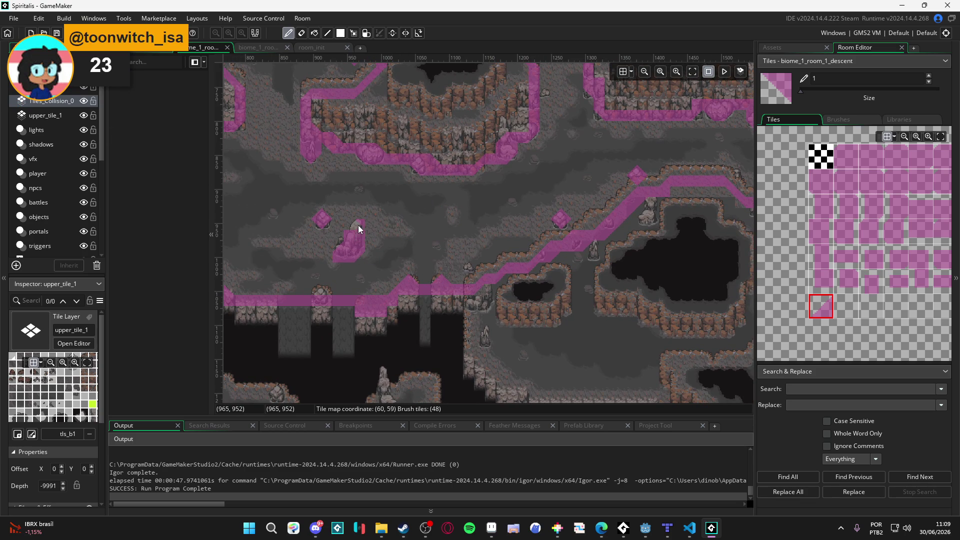
{"action": "left_click", "coordinate": [358, 225], "text": "alt"}
{"action": "key", "text": "m"}
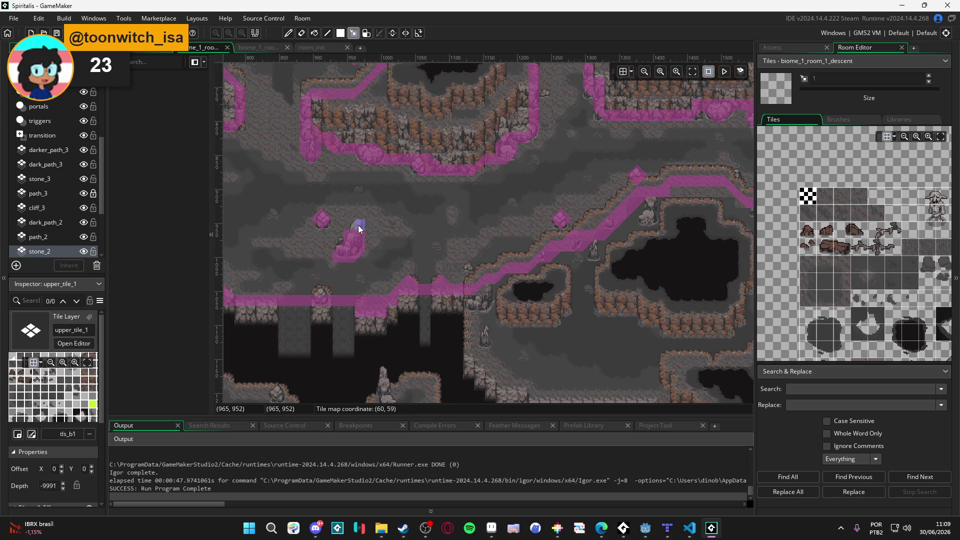
{"action": "scroll", "coordinate": [358, 225], "scroll_direction": "up", "scroll_amount": 2}
{"action": "left_click_drag", "start_coordinate": [358, 225], "coordinate": [329, 235]}
{"action": "key", "text": "ctrl+x"}
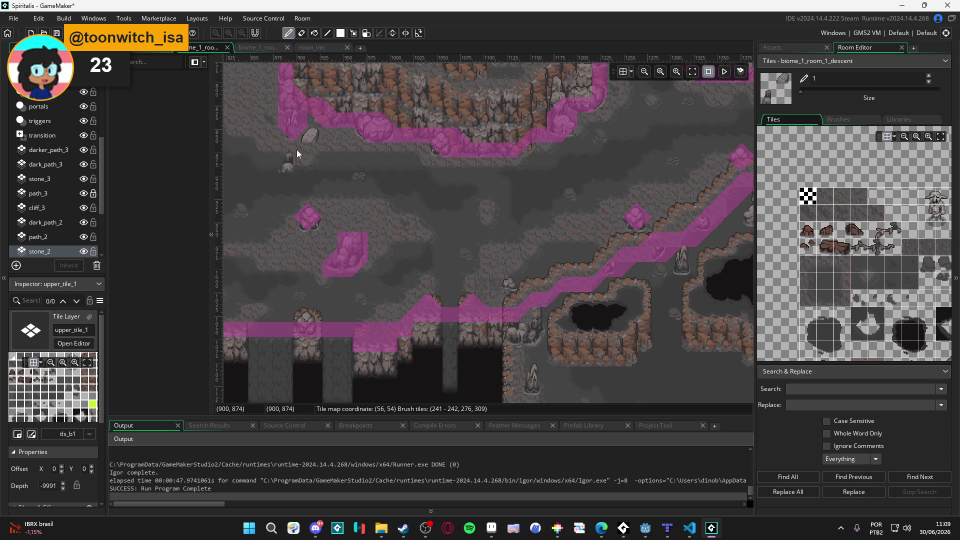
Return to the upper_tile_1 layer with the tile selection tool active.
{"action": "scroll", "coordinate": [84, 125], "scroll_direction": "up", "scroll_amount": 3}
{"action": "scroll", "coordinate": [83, 124], "scroll_direction": "up", "scroll_amount": 2}
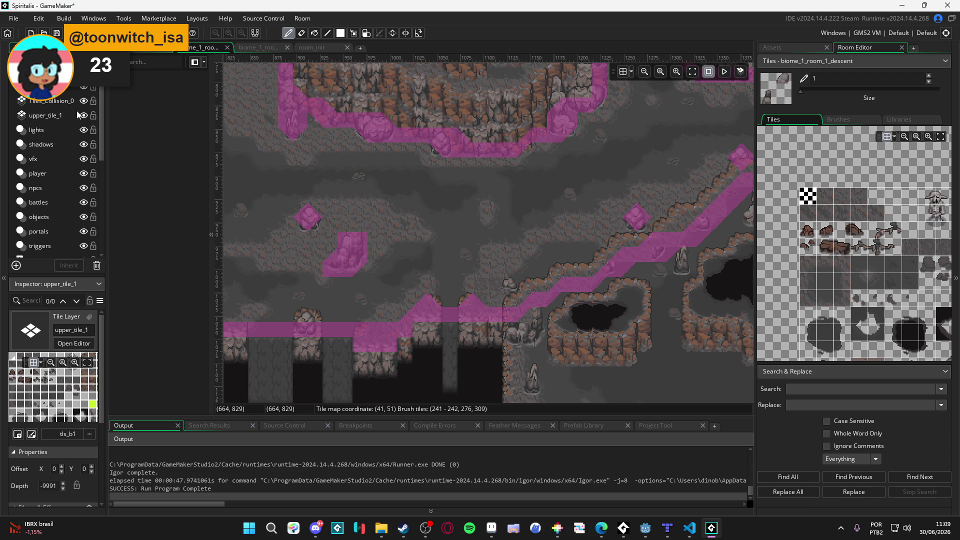
{"action": "left_click", "coordinate": [46, 103]}
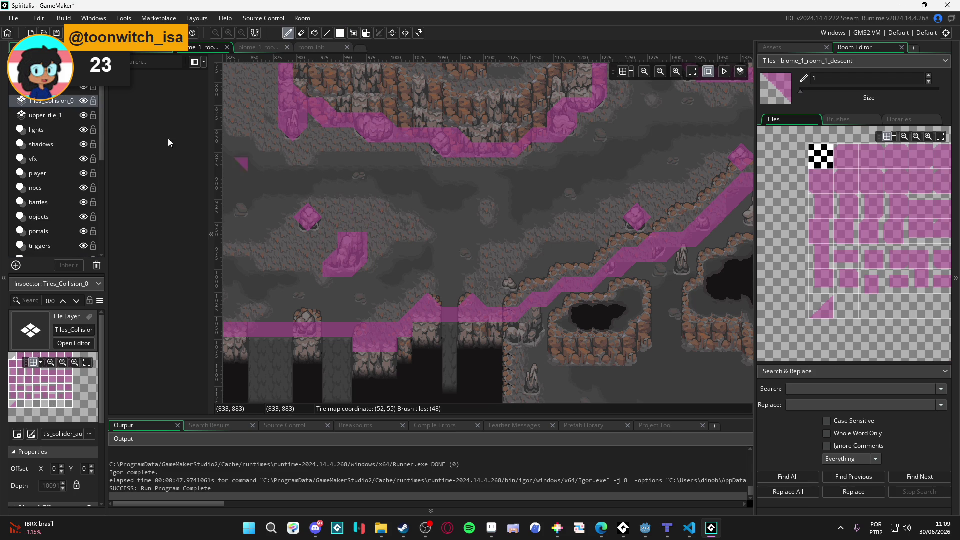
{"action": "left_click", "coordinate": [53, 117]}
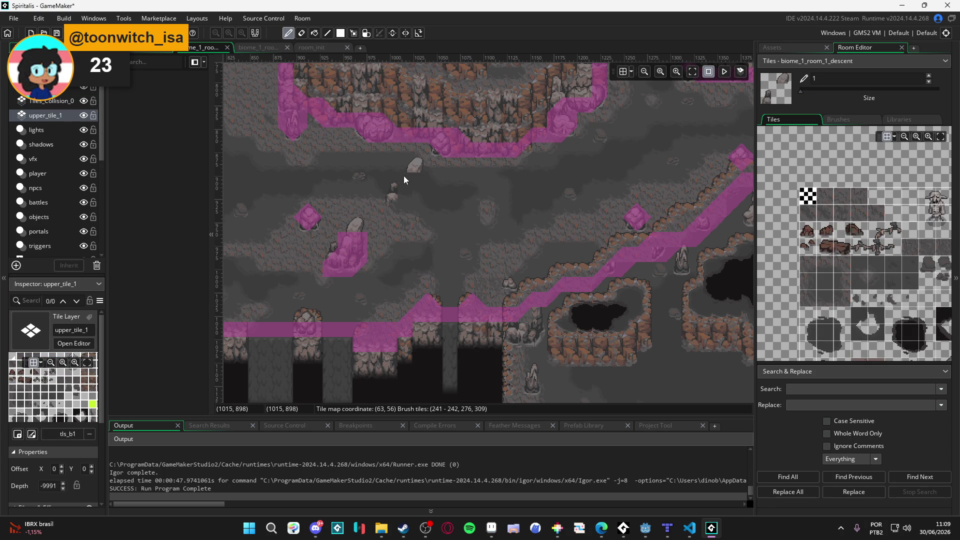
{"action": "key", "text": "s"}
{"action": "left_click_drag", "start_coordinate": [405, 198], "coordinate": [417, 206]}
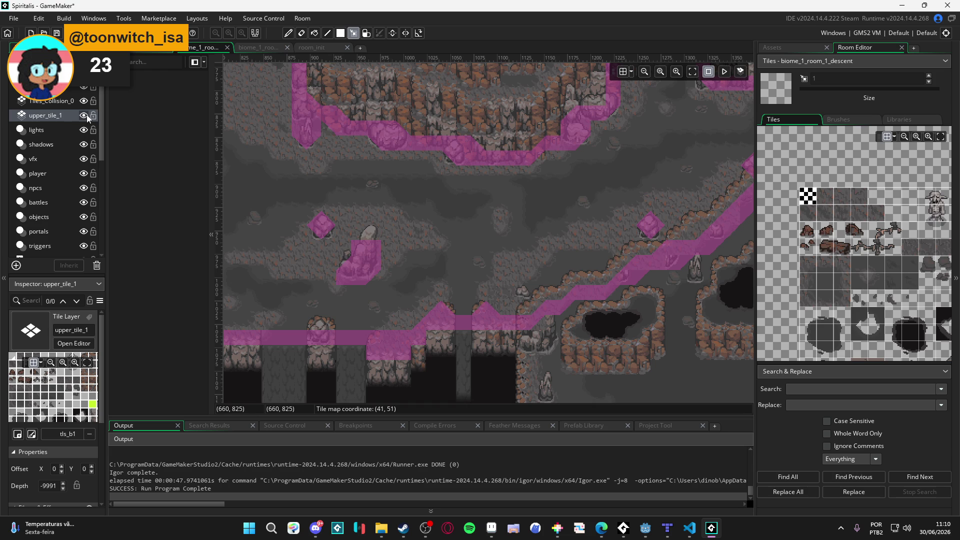
{"action": "scroll", "coordinate": [275, 214], "scroll_direction": "left", "scroll_amount": 3}
{"action": "left_click", "coordinate": [52, 125]}
{"action": "left_click", "coordinate": [62, 119]}
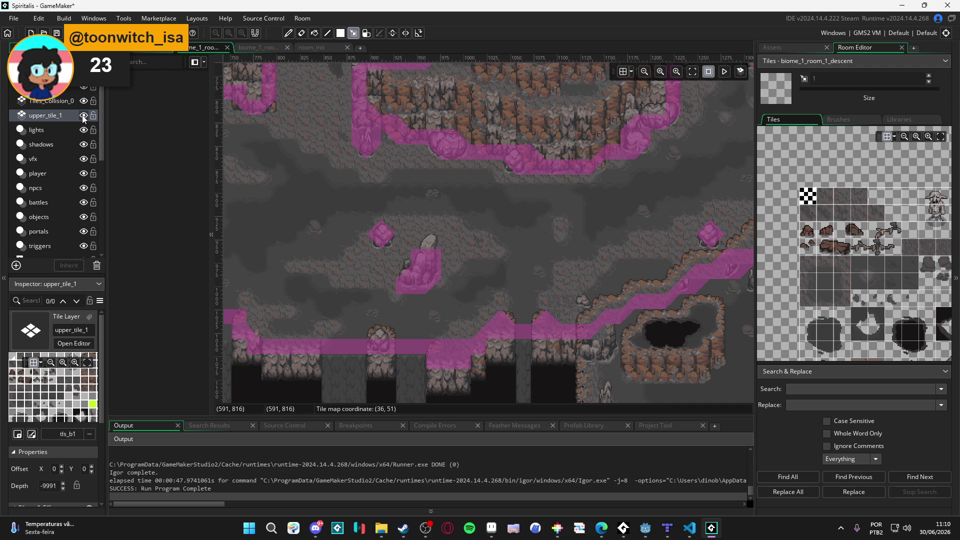
Copy the stone tile beside the central outcrop as the painting brush.
{"action": "left_click_drag", "start_coordinate": [352, 188], "coordinate": [395, 200]}
{"action": "scroll", "coordinate": [396, 200], "scroll_direction": "up", "scroll_amount": 3}
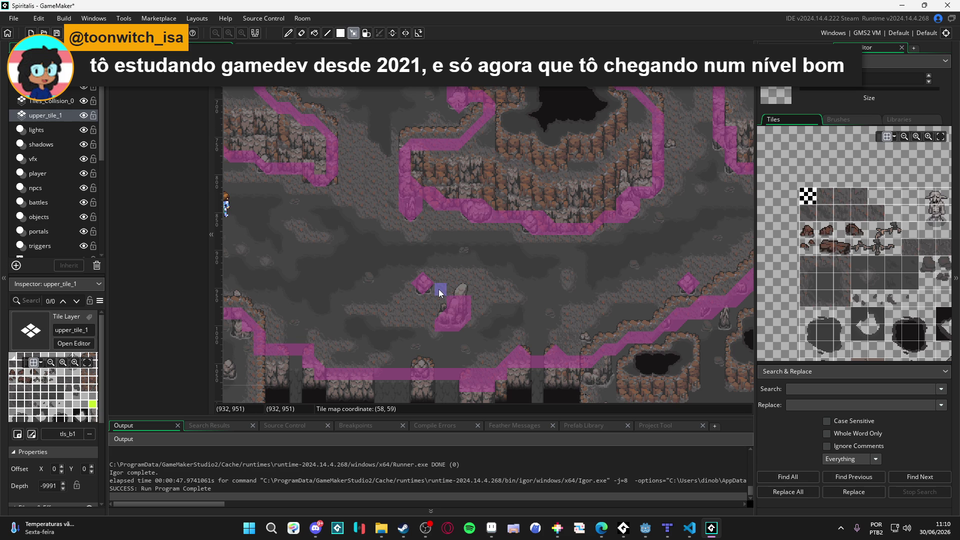
{"action": "key", "text": "ctrl+c"}
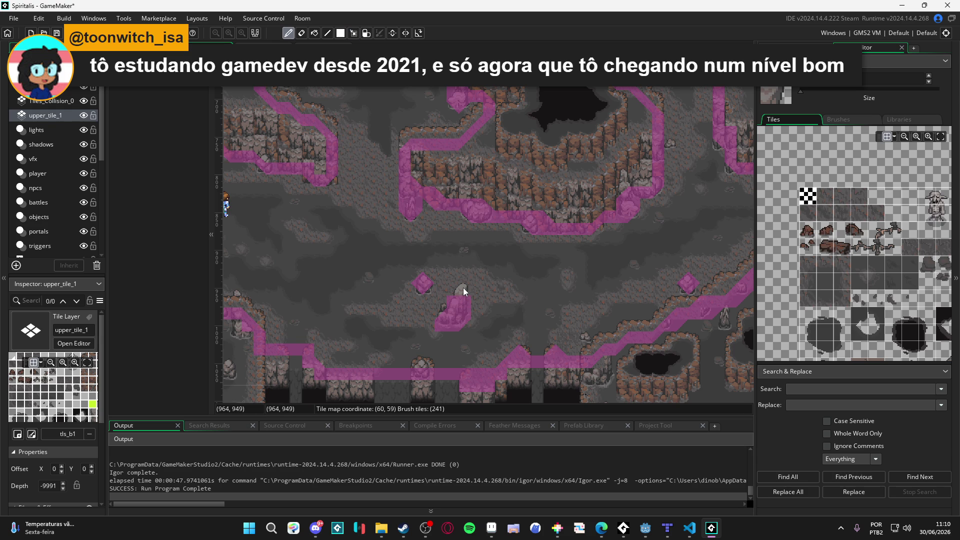
{"action": "key", "text": "Escape"}
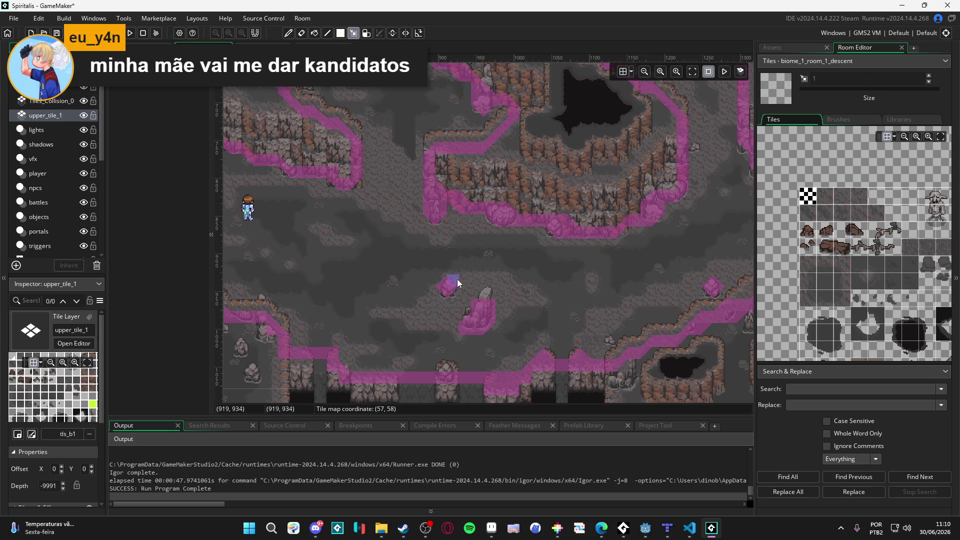
{"action": "scroll", "coordinate": [464, 281], "scroll_direction": "down", "scroll_amount": 1}
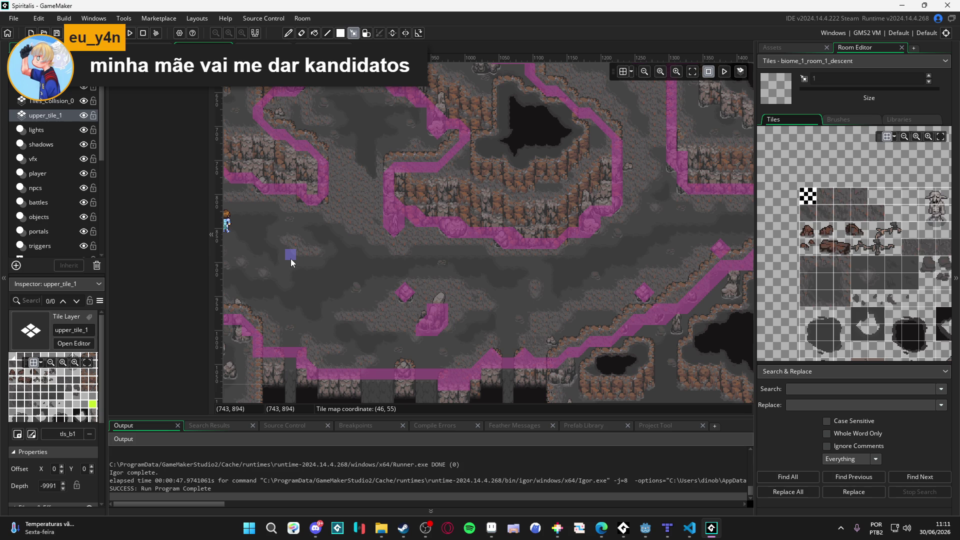
{"action": "left_click_drag", "start_coordinate": [334, 242], "coordinate": [424, 260]}
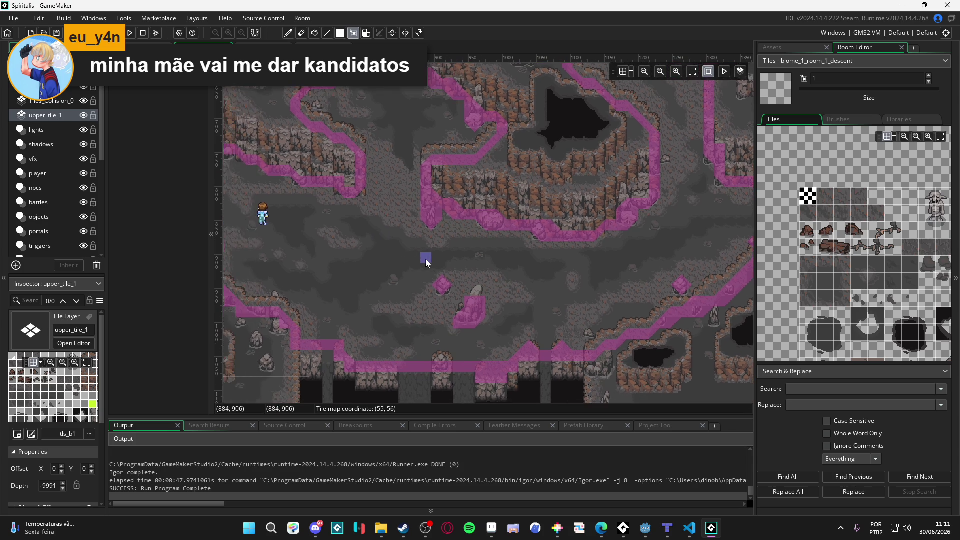
Compare upper_tile_1 and Tiles_Collision_0 visibility, leaving Tiles_Collision_0 as the edited layer.
{"action": "left_click", "coordinate": [82, 119]}
{"action": "left_click", "coordinate": [82, 118]}
{"action": "left_click", "coordinate": [82, 130]}
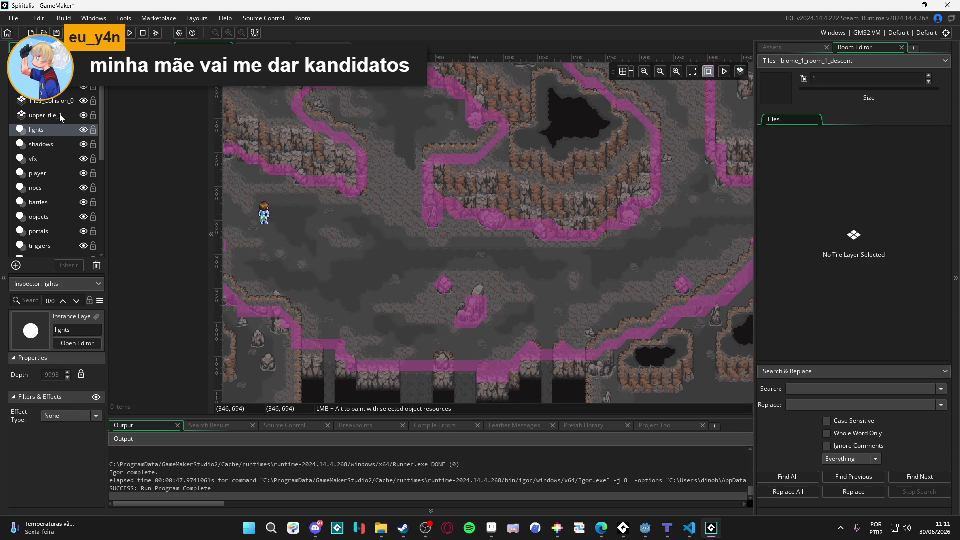
{"action": "left_click", "coordinate": [84, 102]}
{"action": "left_click", "coordinate": [84, 101]}
{"action": "left_click", "coordinate": [84, 101]}
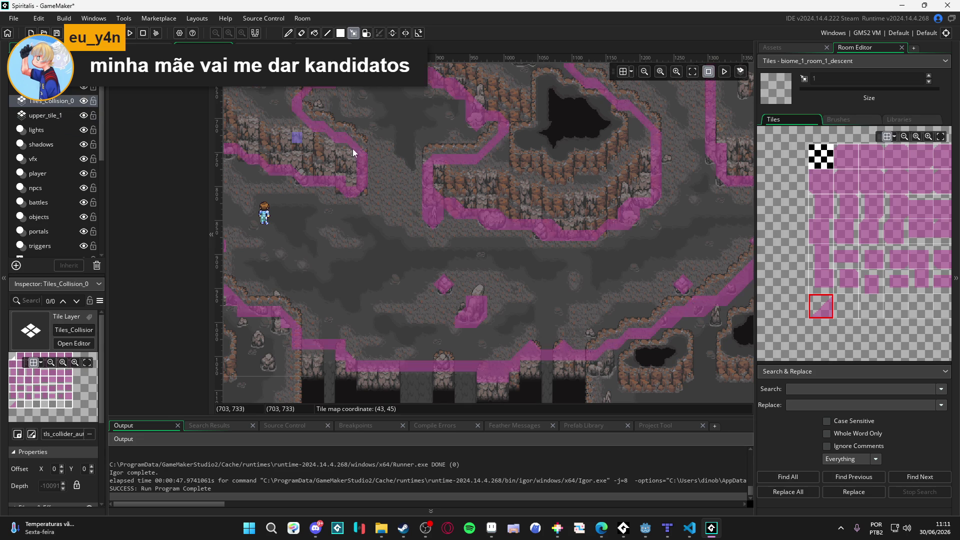
{"action": "scroll", "coordinate": [452, 214], "scroll_direction": "up", "scroll_amount": 2}
{"action": "scroll", "coordinate": [452, 214], "scroll_direction": "up", "scroll_amount": 2}
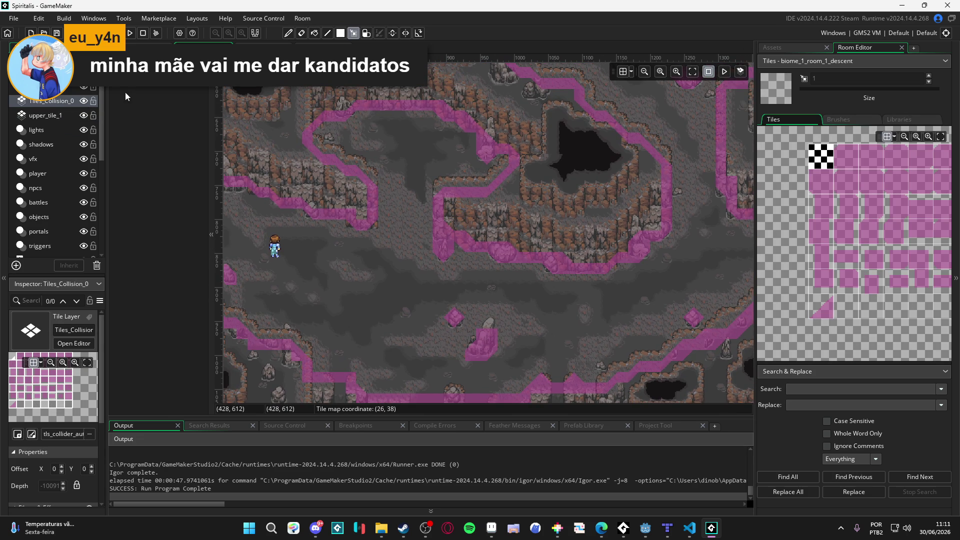
{"action": "left_click", "coordinate": [83, 100]}
{"action": "left_click", "coordinate": [84, 100]}
{"action": "scroll", "coordinate": [550, 210], "scroll_direction": "down", "scroll_amount": 1}
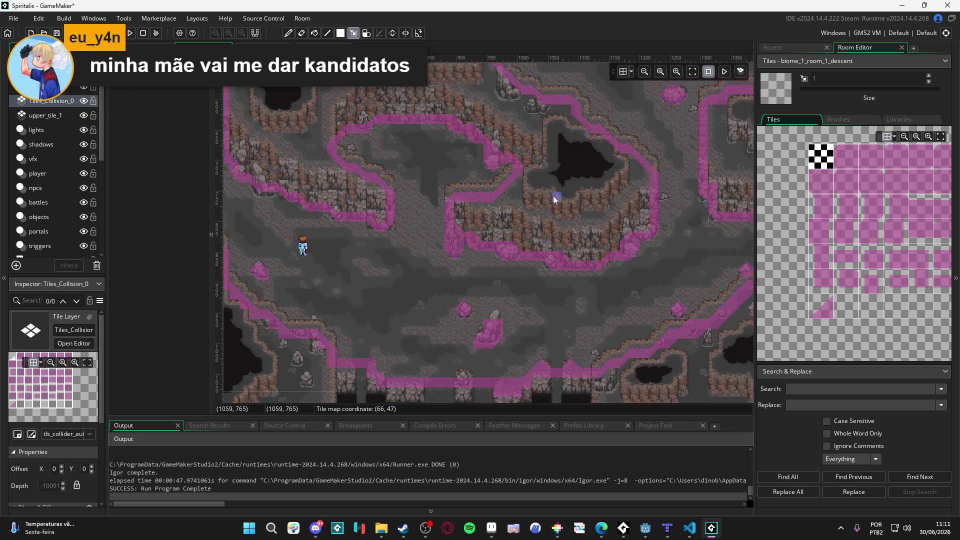
{"action": "scroll", "coordinate": [536, 229], "scroll_direction": "up", "scroll_amount": 2}
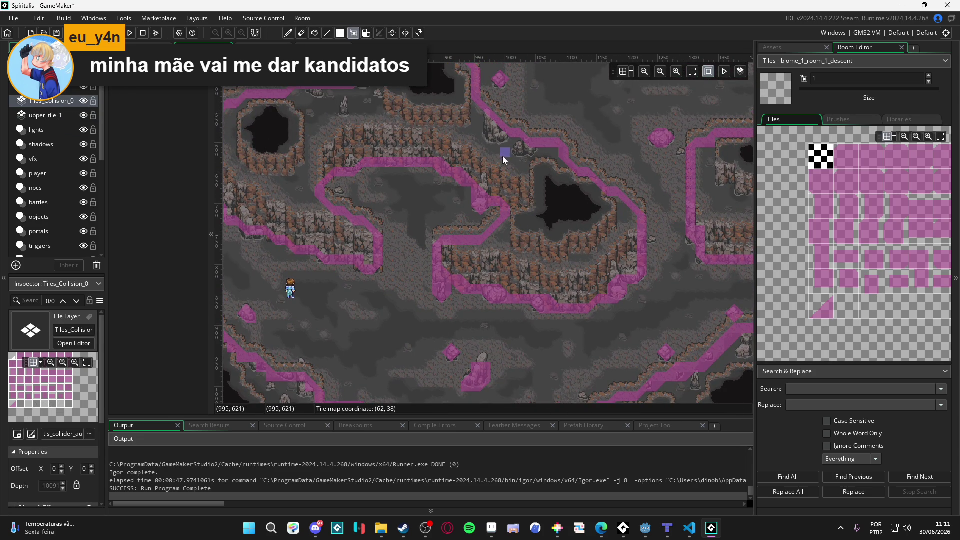
Pan across the upper cave to inspect its cliffs.
{"action": "left_click_drag", "start_coordinate": [502, 156], "coordinate": [447, 235]}
{"action": "left_click_drag", "start_coordinate": [525, 229], "coordinate": [487, 251]}
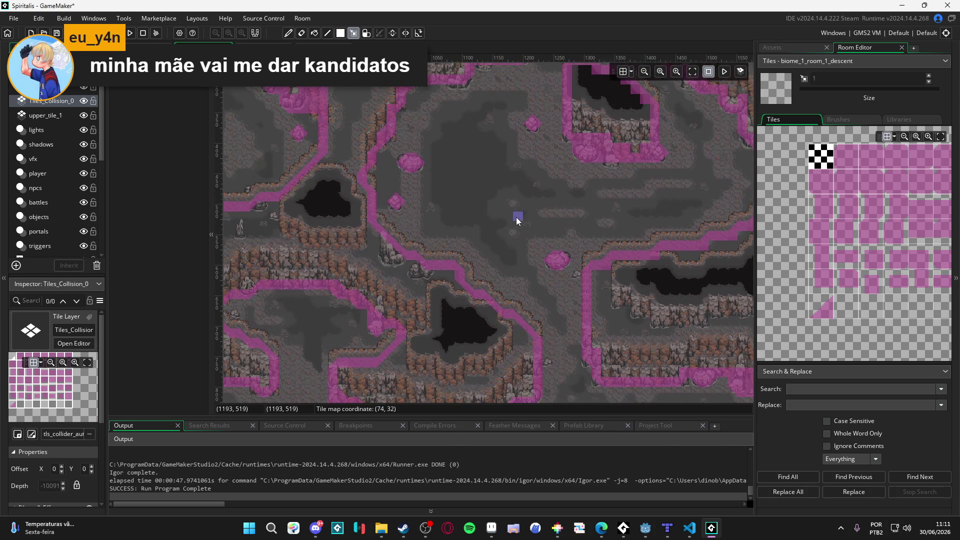
{"action": "left_click_drag", "start_coordinate": [519, 216], "coordinate": [484, 235]}
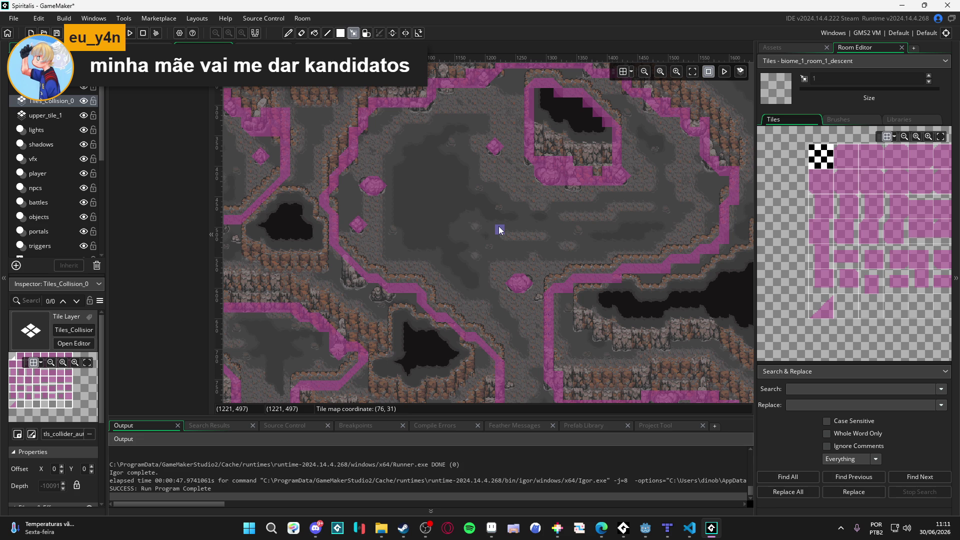
{"action": "left_click_drag", "start_coordinate": [482, 224], "coordinate": [490, 218]}
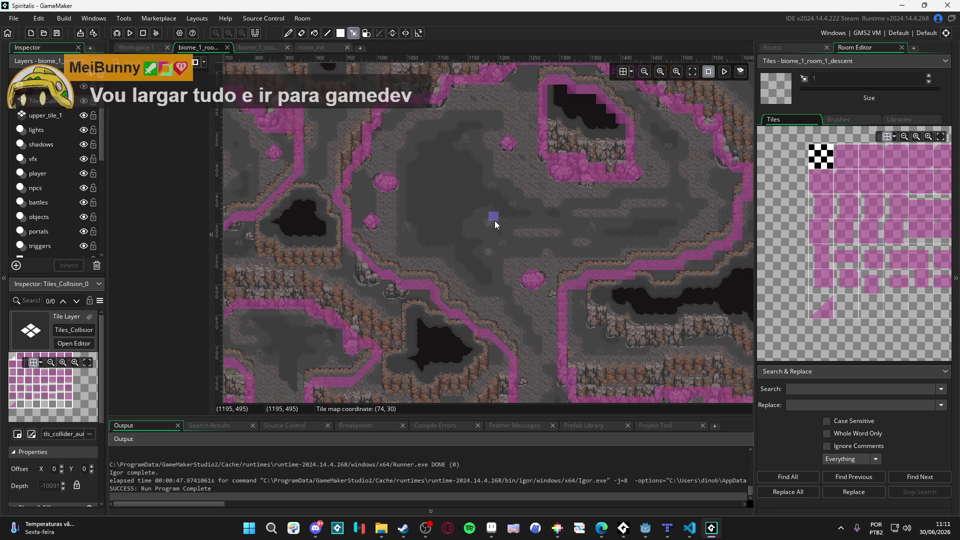
{"action": "scroll", "coordinate": [481, 239], "scroll_direction": "down", "scroll_amount": 2}
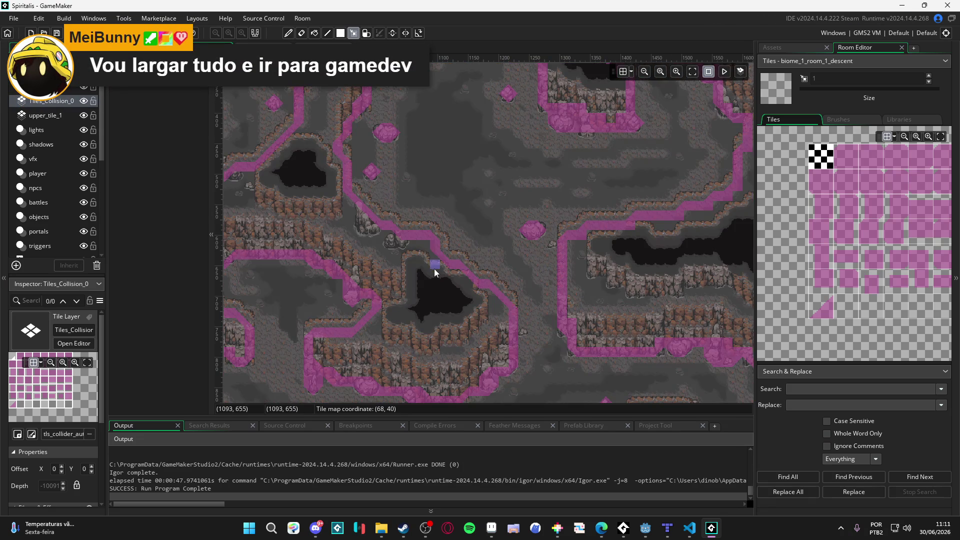
{"action": "scroll", "coordinate": [434, 269], "scroll_direction": "down", "scroll_amount": 2}
{"action": "scroll", "coordinate": [428, 261], "scroll_direction": "left", "scroll_amount": 2}
{"action": "scroll", "coordinate": [473, 202], "scroll_direction": "right", "scroll_amount": 5}
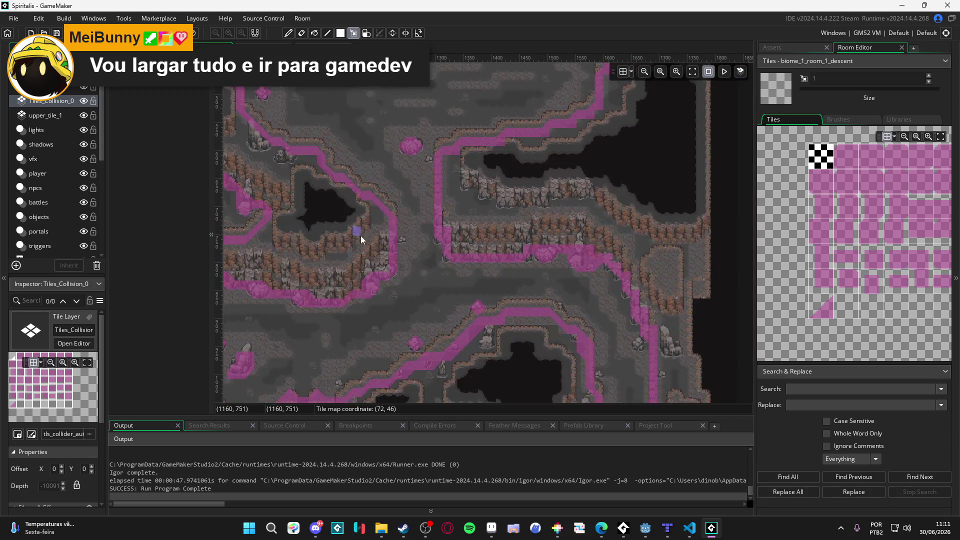
{"action": "scroll", "coordinate": [358, 236], "scroll_direction": "down", "scroll_amount": 4}
Compare with upper_tile_1 hidden and shown, then hide the Tiles_Collision_0 overlay.
{"action": "left_click", "coordinate": [83, 116]}
{"action": "left_click", "coordinate": [83, 116]}
{"action": "left_click", "coordinate": [83, 115]}
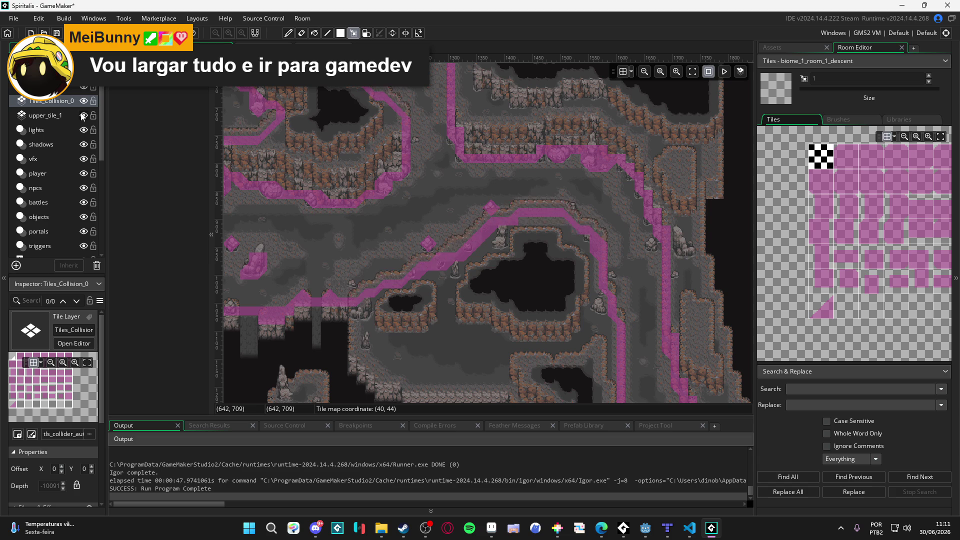
{"action": "left_click_drag", "start_coordinate": [361, 139], "coordinate": [475, 349]}
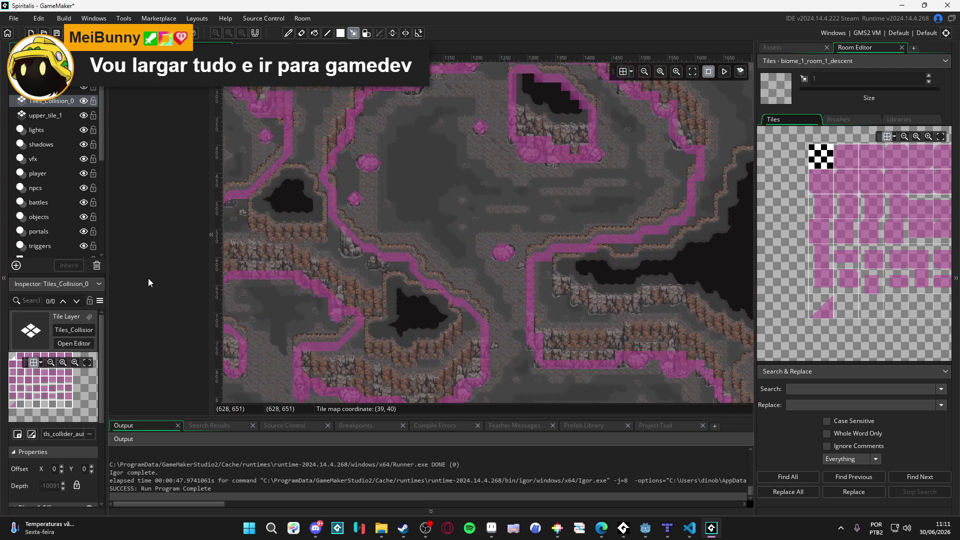
{"action": "left_click", "coordinate": [83, 101]}
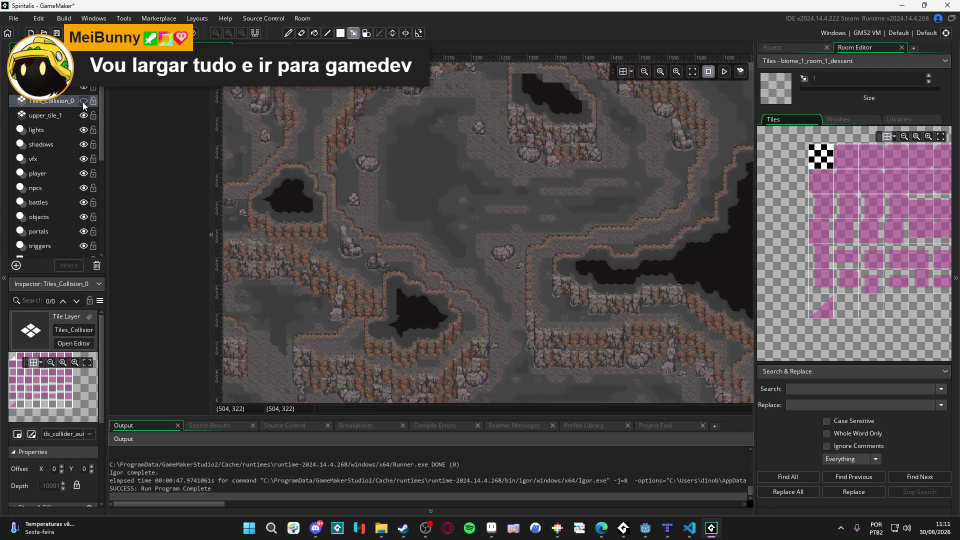
Show the collision overlay again, flicking it off and on to compare with the cliffs.
{"action": "left_click", "coordinate": [83, 102]}
{"action": "left_click", "coordinate": [84, 115]}
{"action": "left_click", "coordinate": [84, 115]}
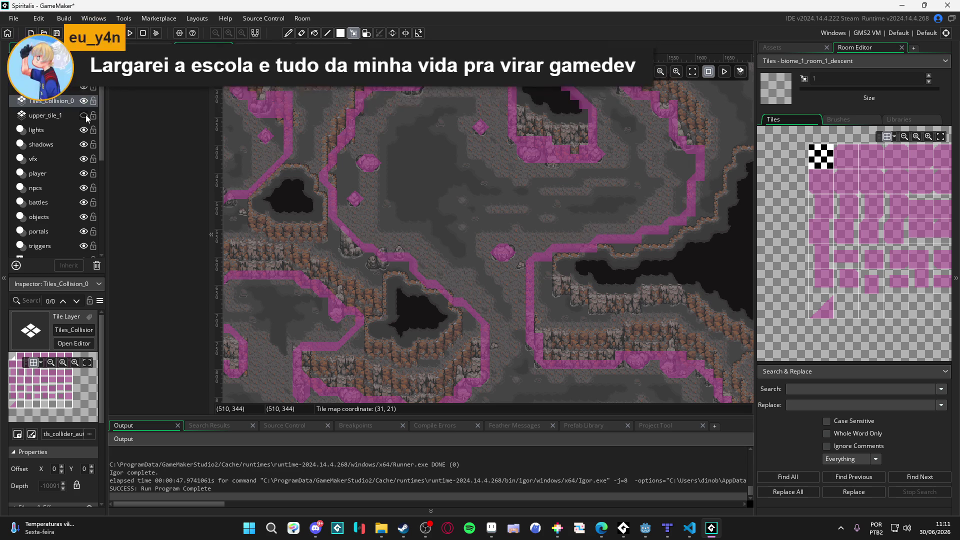
{"action": "scroll", "coordinate": [380, 150], "scroll_direction": "down", "scroll_amount": 5}
{"action": "scroll", "coordinate": [410, 223], "scroll_direction": "right", "scroll_amount": 3}
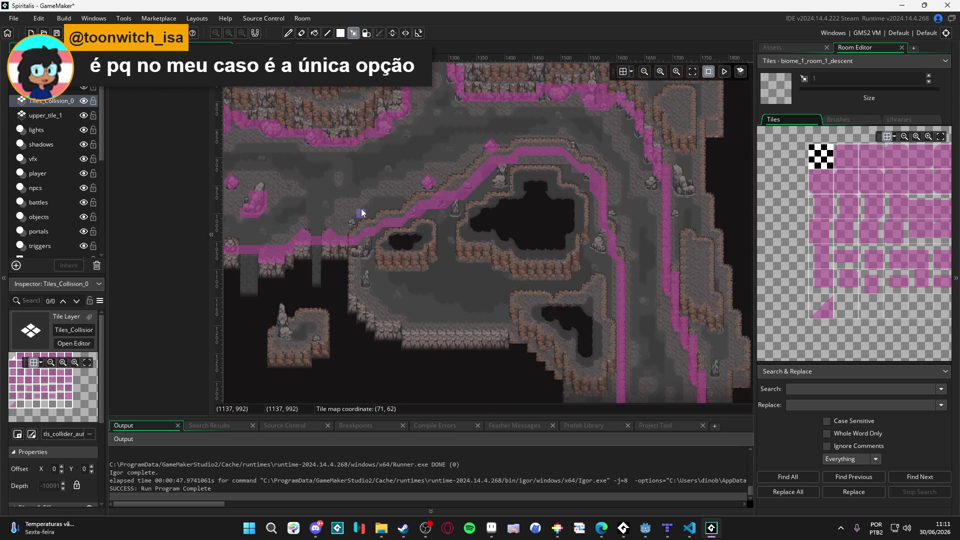
{"action": "scroll", "coordinate": [430, 182], "scroll_direction": "down", "scroll_amount": 2}
{"action": "left_click", "coordinate": [83, 100]}
{"action": "left_click", "coordinate": [83, 100]}
{"action": "left_click", "coordinate": [84, 101]}
{"action": "left_click", "coordinate": [83, 100]}
{"action": "left_click", "coordinate": [84, 100]}
{"action": "left_click", "coordinate": [83, 100]}
{"action": "left_click", "coordinate": [83, 100]}
{"action": "left_click", "coordinate": [83, 101]}
{"action": "left_click", "coordinate": [83, 100]}
{"action": "left_click", "coordinate": [83, 101]}
Compare with upper_tile_1 hidden and shown, then make upper_tile_1 the edited layer.
{"action": "left_click", "coordinate": [83, 116]}
{"action": "left_click", "coordinate": [83, 116]}
{"action": "left_click", "coordinate": [83, 116]}
{"action": "left_click", "coordinate": [83, 116]}
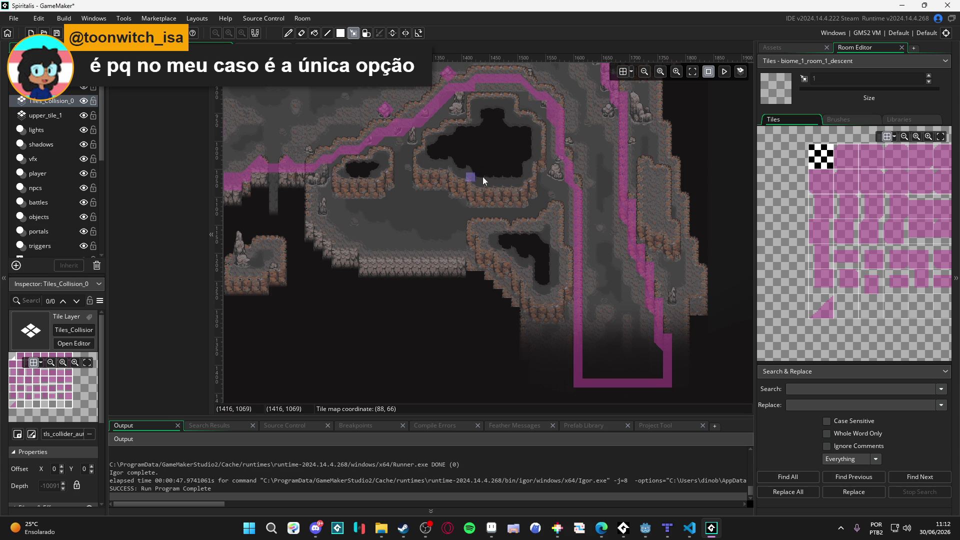
{"action": "scroll", "coordinate": [502, 281], "scroll_direction": "up", "scroll_amount": 2}
{"action": "scroll", "coordinate": [482, 196], "scroll_direction": "down", "scroll_amount": 1}
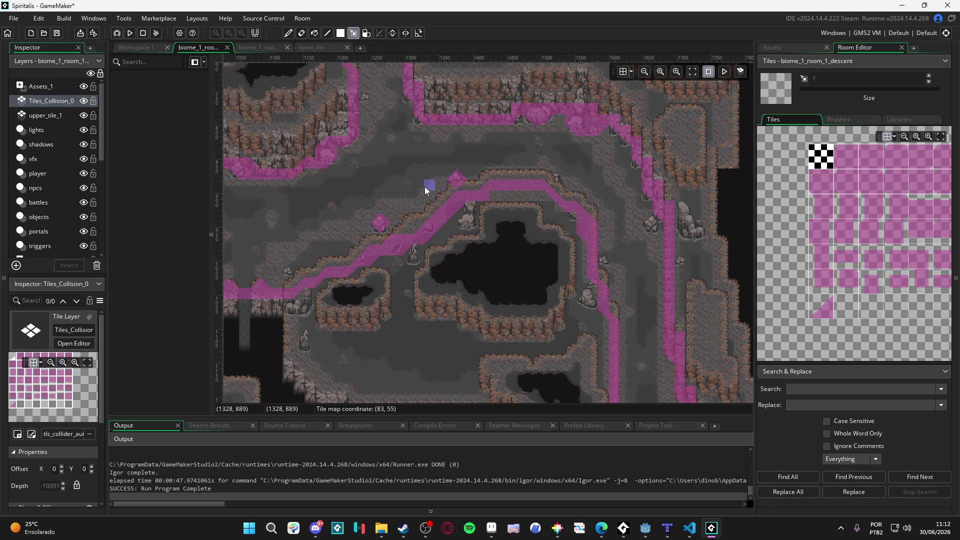
{"action": "left_click_drag", "start_coordinate": [425, 187], "coordinate": [429, 188]}
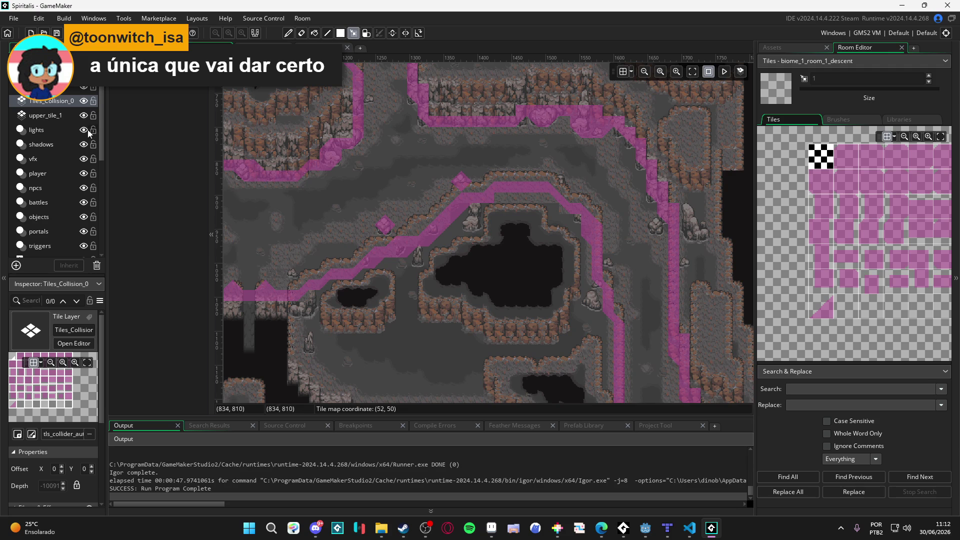
{"action": "left_click", "coordinate": [83, 115]}
{"action": "left_click", "coordinate": [82, 114]}
{"action": "left_click", "coordinate": [59, 116]}
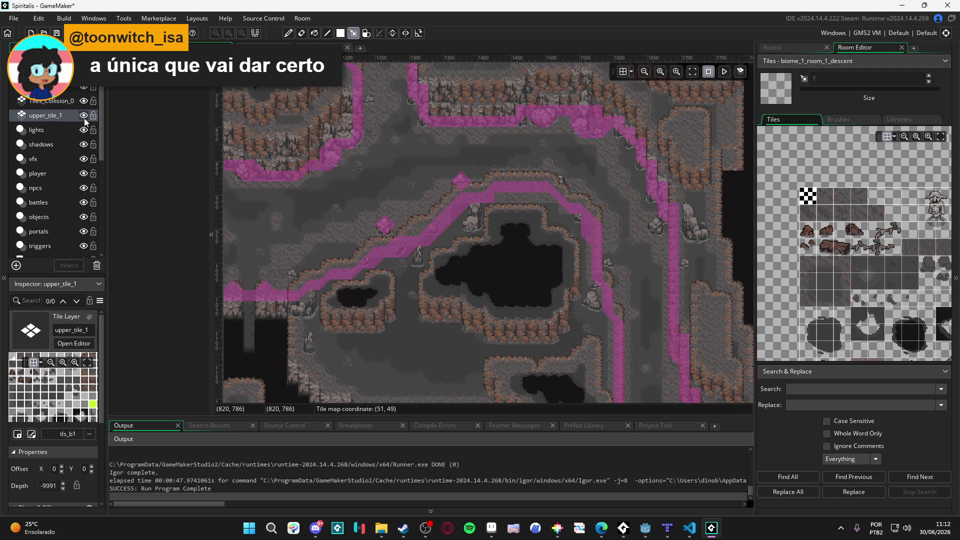
Copy the two-tile collision block by the cliff and stamp a copy below-right of it.
{"action": "left_click", "coordinate": [84, 118]}
{"action": "left_click", "coordinate": [84, 118]}
{"action": "left_click", "coordinate": [84, 118]}
{"action": "left_click", "coordinate": [84, 118]}
{"action": "scroll", "coordinate": [590, 288], "scroll_direction": "up", "scroll_amount": 3}
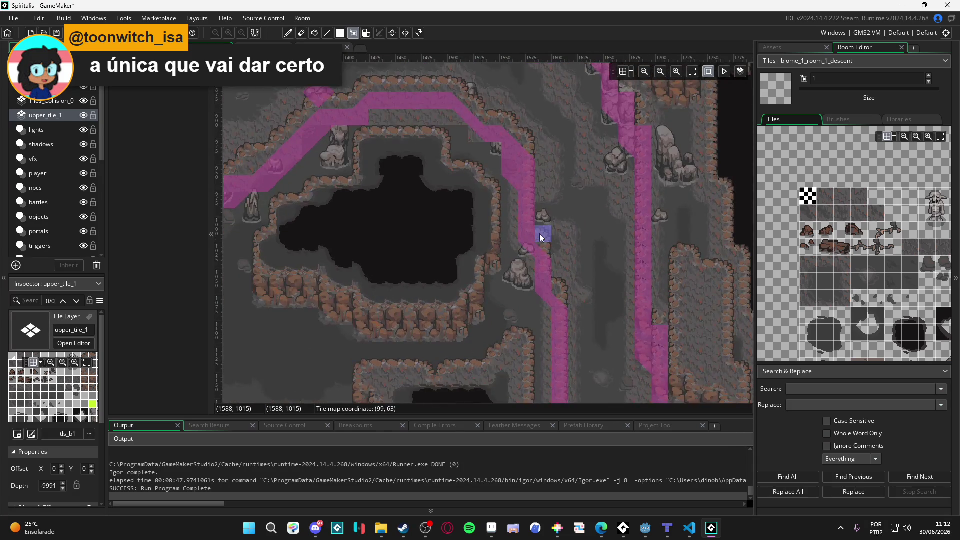
{"action": "left_click", "coordinate": [540, 233]}
{"action": "key", "text": "m"}
{"action": "left_click_drag", "start_coordinate": [541, 233], "coordinate": [551, 259]}
{"action": "key", "text": "ctrl+v"}
{"action": "left_click", "coordinate": [559, 292]}
{"action": "key", "text": "Escape"}
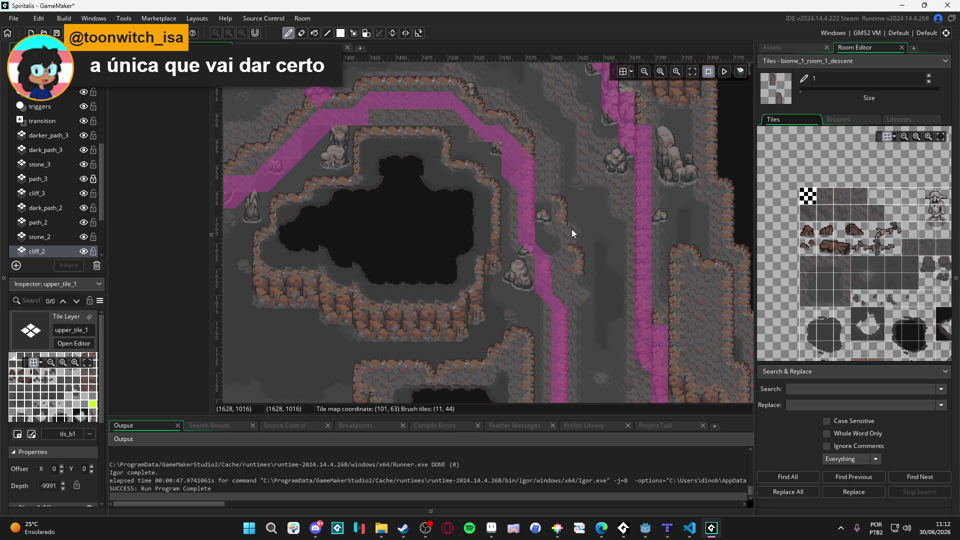
Pan the view across to the cliff edges of the narrow cave passage.
{"action": "scroll", "coordinate": [71, 178], "scroll_direction": "up", "scroll_amount": 5}
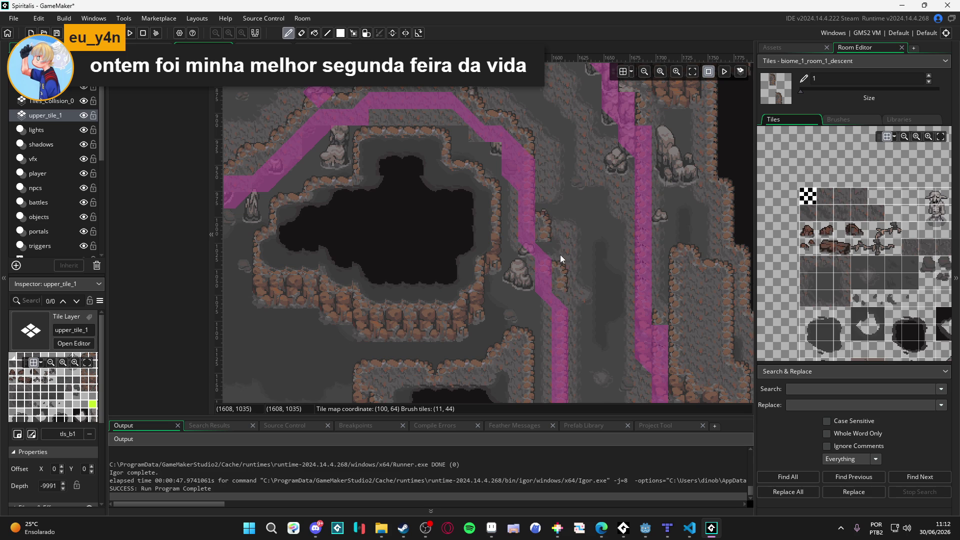
{"action": "key", "text": "m"}
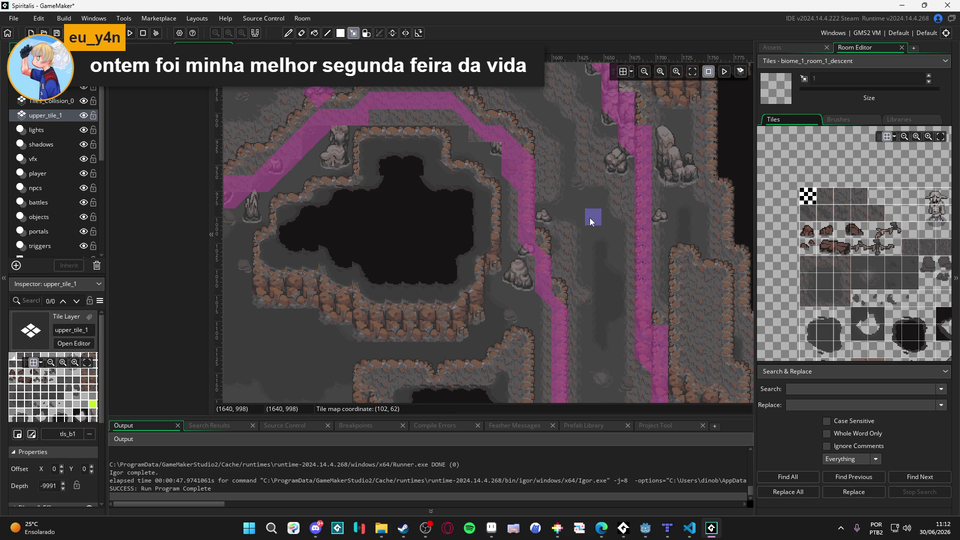
{"action": "scroll", "coordinate": [560, 202], "scroll_direction": "down", "scroll_amount": 1}
{"action": "scroll", "coordinate": [512, 196], "scroll_direction": "down", "scroll_amount": 1}
{"action": "scroll", "coordinate": [504, 192], "scroll_direction": "down", "scroll_amount": 1}
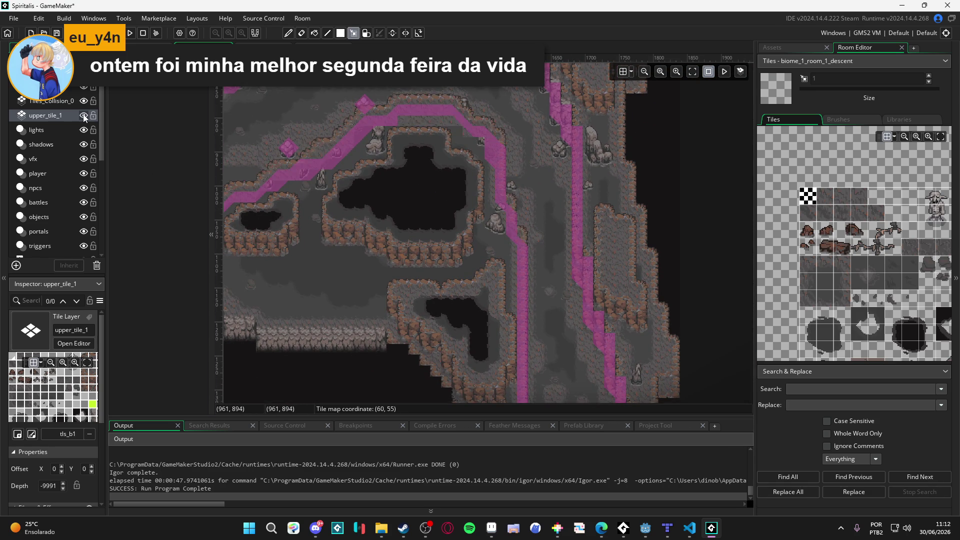
{"action": "mouse_move", "coordinate": [375, 263]}
{"action": "left_mouse_down"}
{"action": "mouse_move", "coordinate": [471, 353]}
{"action": "mouse_move", "coordinate": [476, 379]}
{"action": "left_mouse_up"}
{"action": "mouse_move", "coordinate": [396, 287]}
{"action": "left_mouse_down"}
{"action": "mouse_move", "coordinate": [504, 218]}
{"action": "mouse_move", "coordinate": [483, 227]}
{"action": "left_mouse_up"}
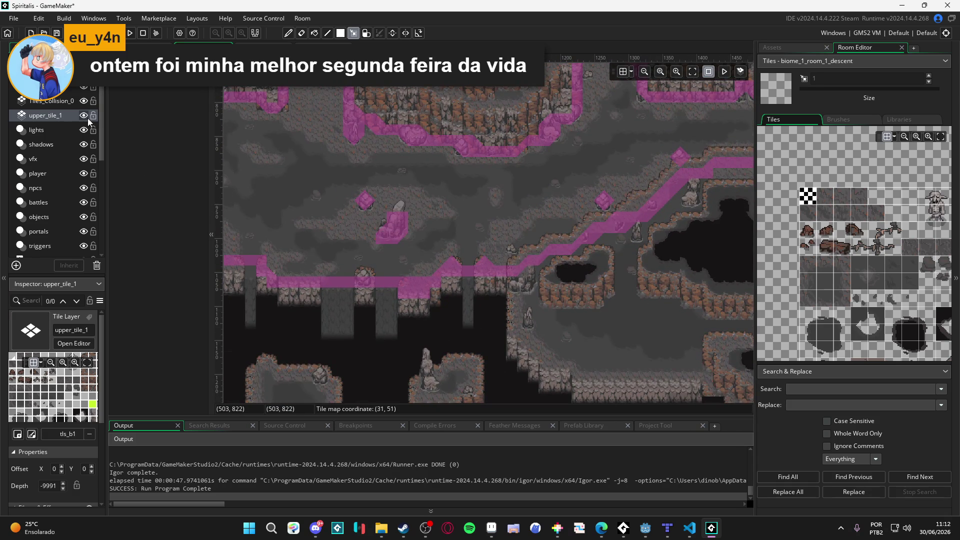
{"action": "scroll", "coordinate": [530, 257], "scroll_direction": "left", "scroll_amount": 5}
{"action": "scroll", "coordinate": [530, 257], "scroll_direction": "up", "scroll_amount": 2}
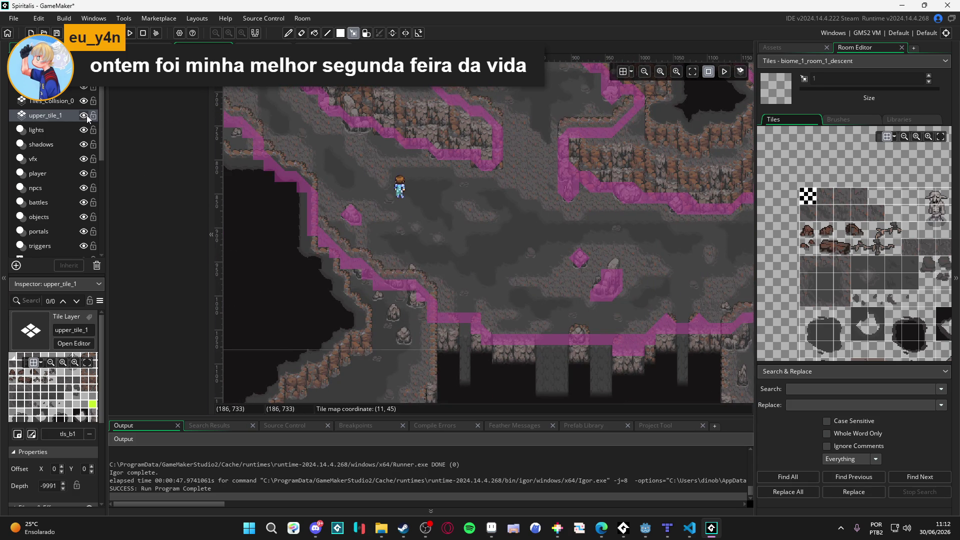
{"action": "scroll", "coordinate": [381, 146], "scroll_direction": "up", "scroll_amount": 5}
{"action": "scroll", "coordinate": [381, 146], "scroll_direction": "left", "scroll_amount": 4}
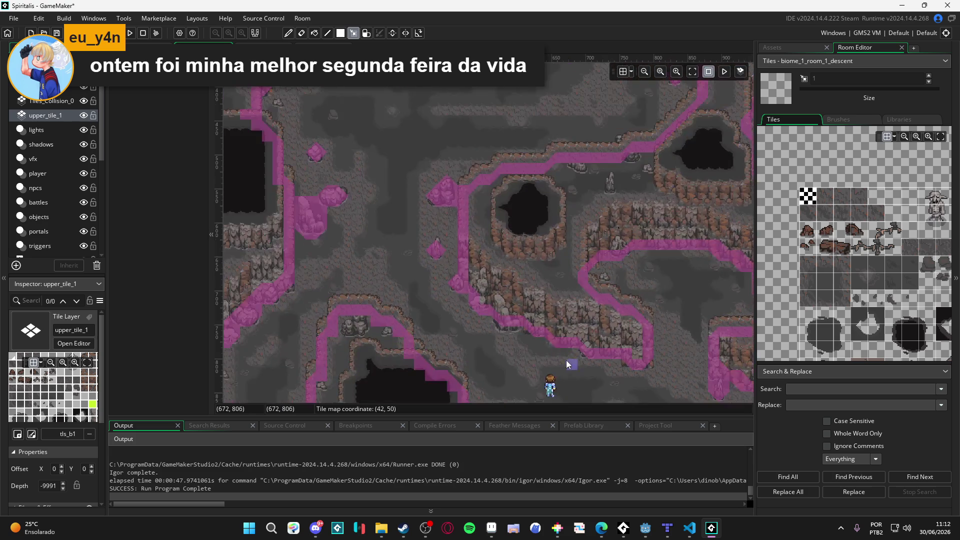
{"action": "scroll", "coordinate": [442, 199], "scroll_direction": "down", "scroll_amount": 3}
{"action": "scroll", "coordinate": [442, 199], "scroll_direction": "left", "scroll_amount": 2}
{"action": "scroll", "coordinate": [271, 193], "scroll_direction": "down", "scroll_amount": 3}
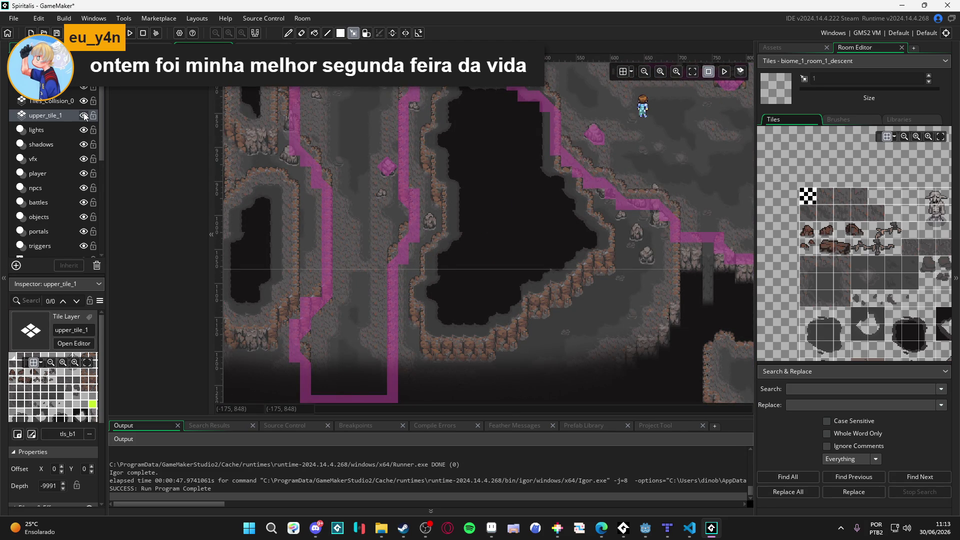
{"action": "scroll", "coordinate": [391, 241], "scroll_direction": "up", "scroll_amount": 1}
{"action": "scroll", "coordinate": [391, 241], "scroll_direction": "up", "scroll_amount": 1}
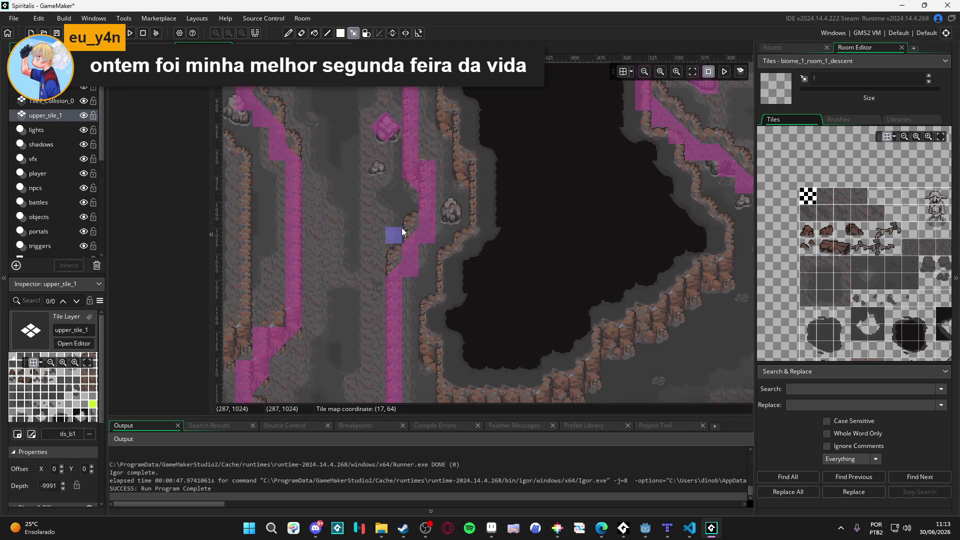
Paint collision tiles diagonally up-left along the cliff, then undo the misplaced ones.
{"action": "left_click", "coordinate": [394, 258]}
{"action": "left_click", "coordinate": [292, 148]}
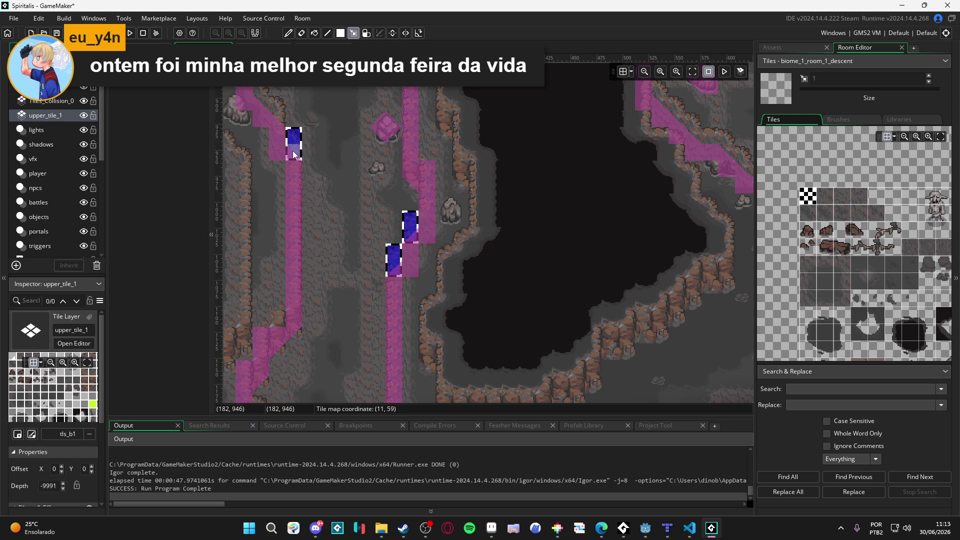
{"action": "left_click", "coordinate": [277, 112]}
{"action": "left_click", "coordinate": [260, 103]}
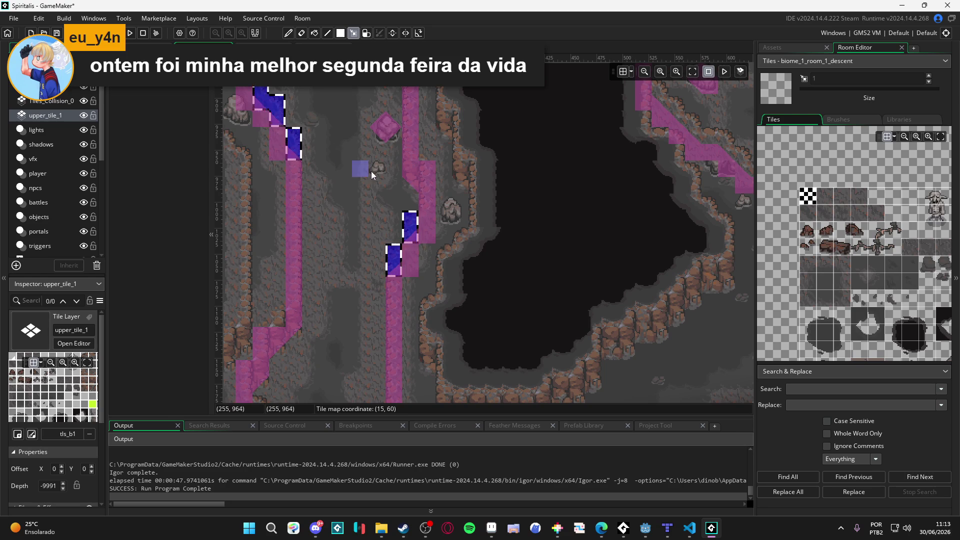
{"action": "scroll", "coordinate": [369, 158], "scroll_direction": "down", "scroll_amount": 3}
{"action": "key", "text": "ctrl+z"}
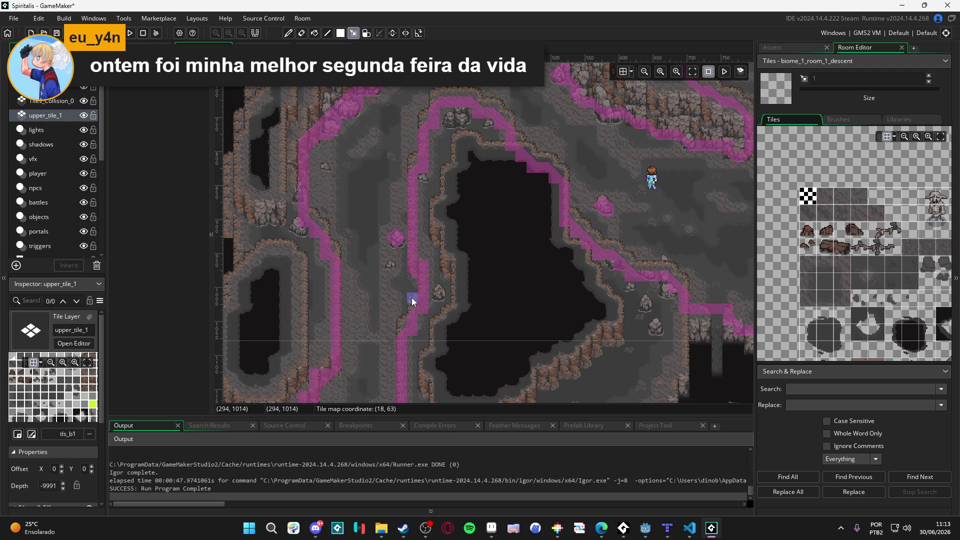
Paint collision tiles into the cliff gap and continue the line up-left along the cliff.
{"action": "left_click", "coordinate": [412, 298]}
{"action": "left_click", "coordinate": [402, 325]}
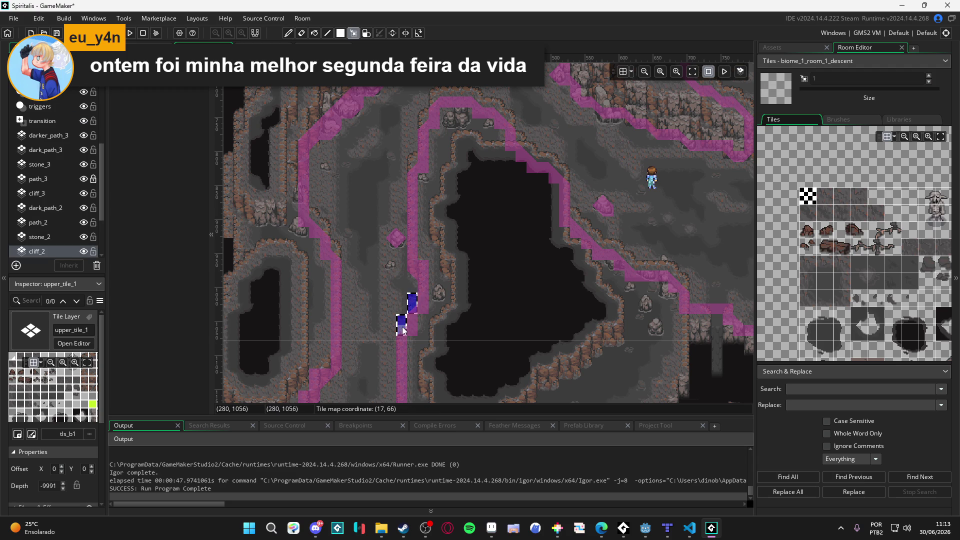
{"action": "left_click", "coordinate": [333, 249]}
{"action": "left_click", "coordinate": [325, 229]}
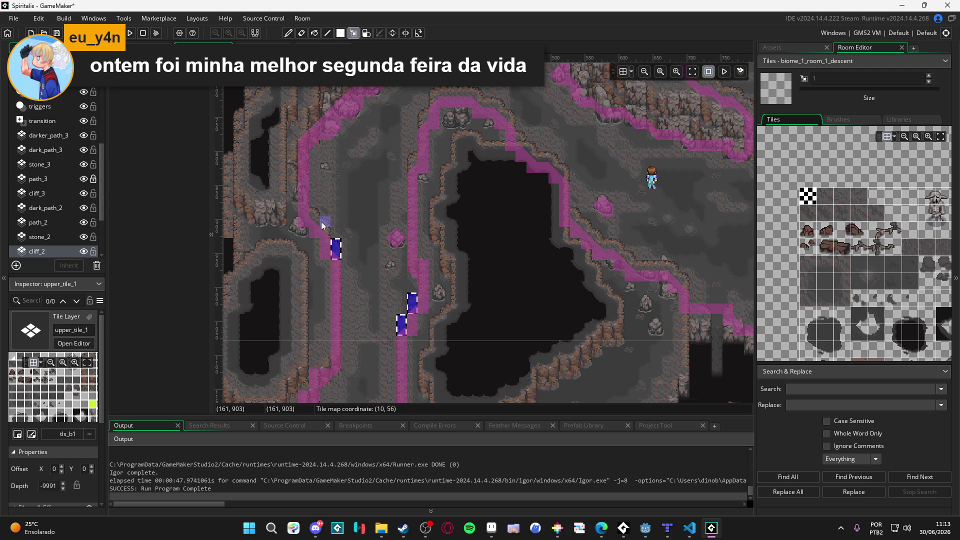
{"action": "left_click", "coordinate": [314, 211]}
Make upper_tile_1 the active layer, zoom into the left passage, and switch to tile selection.
{"action": "key", "text": "p"}
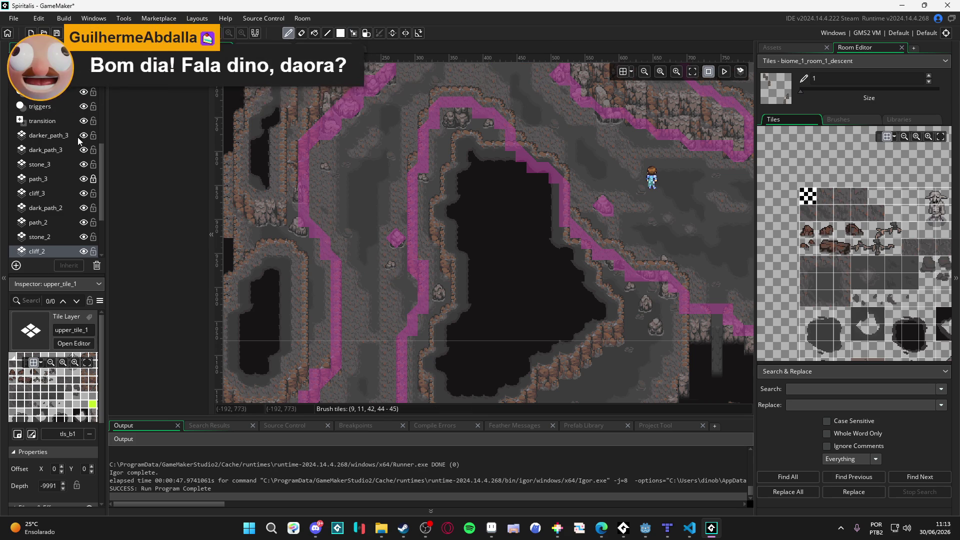
{"action": "scroll", "coordinate": [76, 146], "scroll_direction": "up", "scroll_amount": 3}
{"action": "scroll", "coordinate": [76, 147], "scroll_direction": "up", "scroll_amount": 1}
{"action": "left_click", "coordinate": [52, 115]}
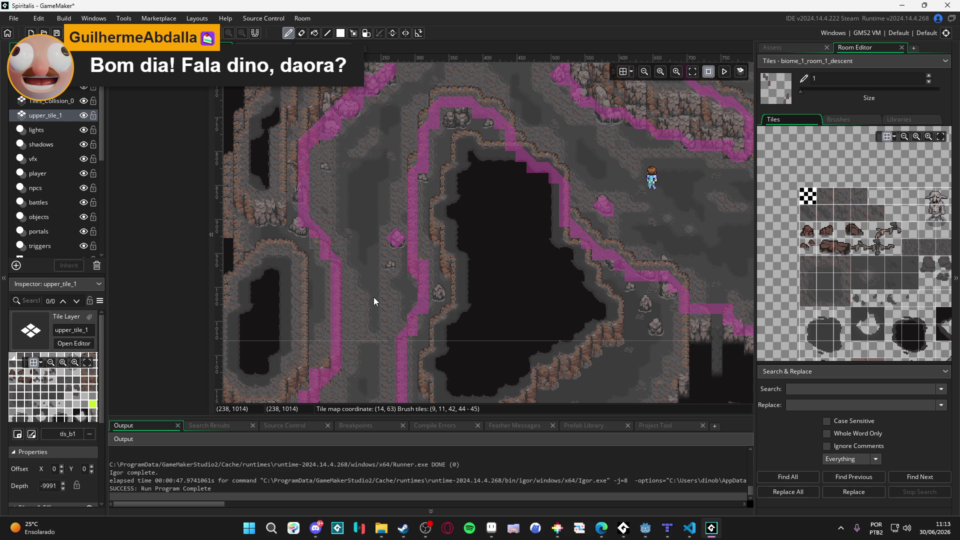
{"action": "scroll", "coordinate": [374, 295], "scroll_direction": "up", "scroll_amount": 1}
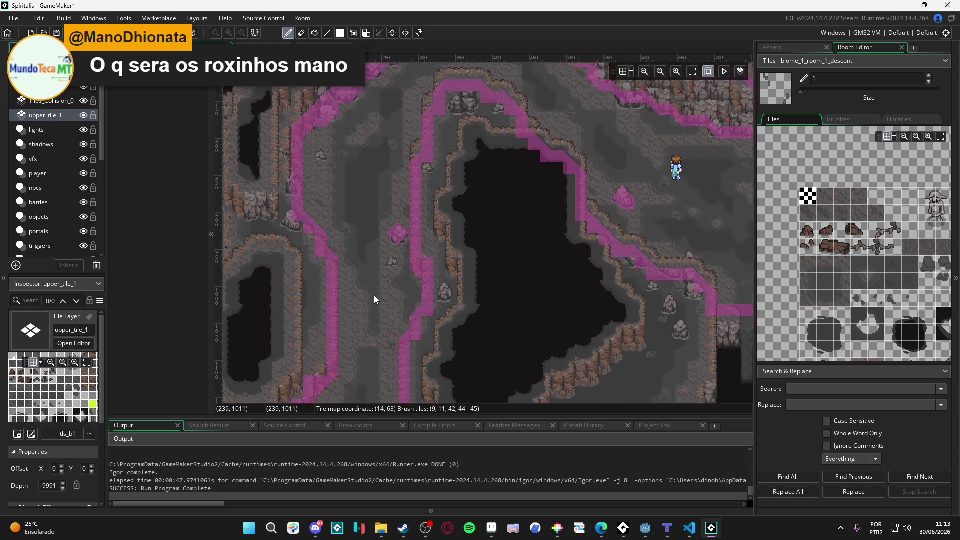
{"action": "scroll", "coordinate": [374, 295], "scroll_direction": "up", "scroll_amount": 1}
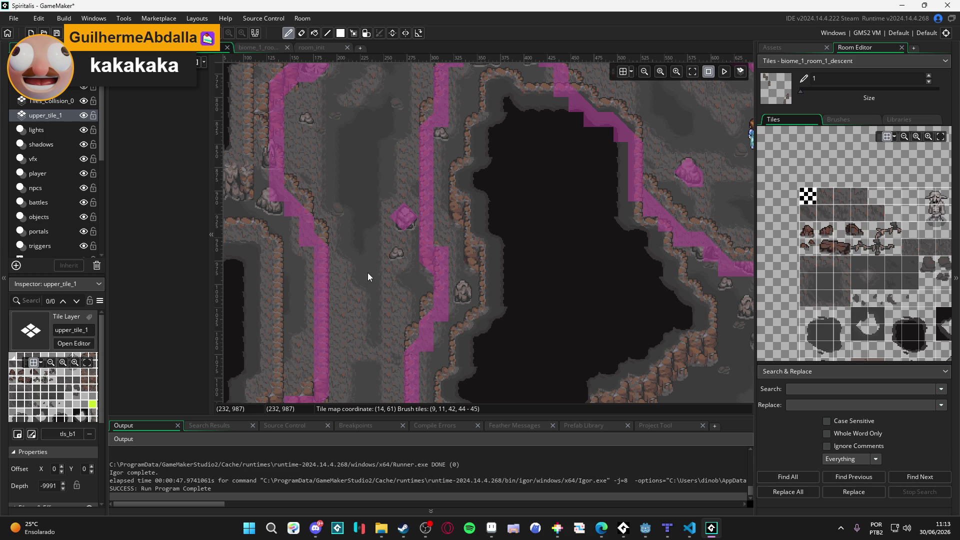
{"action": "key", "text": "s"}
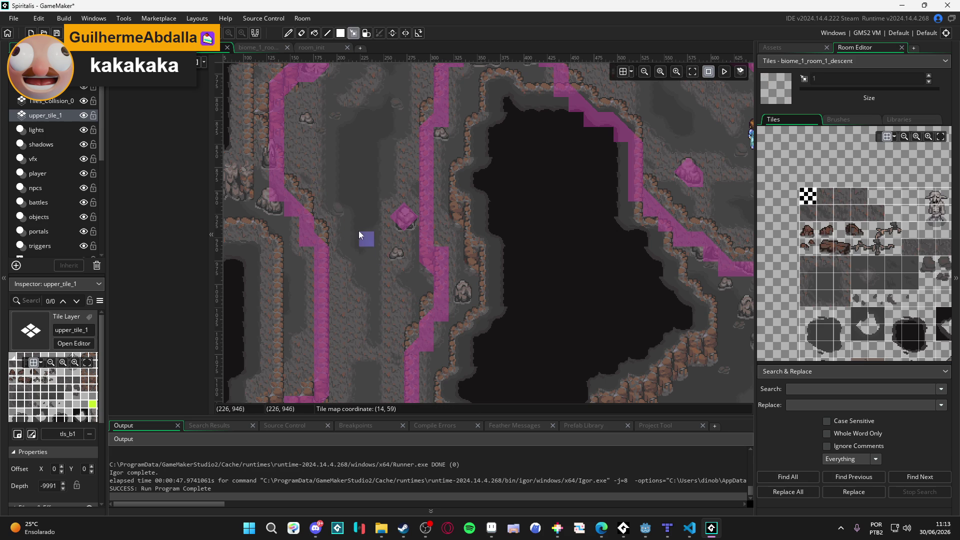
{"action": "left_click_drag", "start_coordinate": [359, 229], "coordinate": [352, 227]}
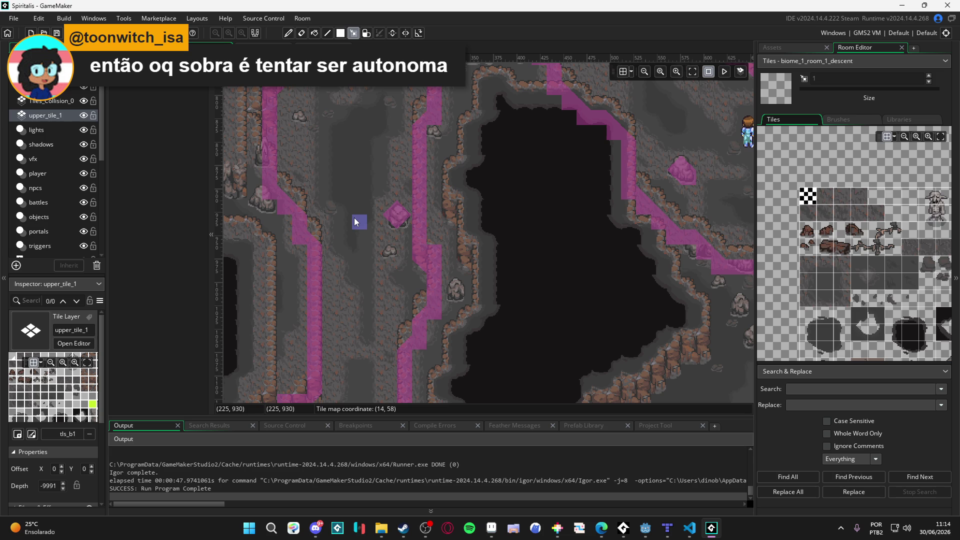
{"action": "left_click", "coordinate": [350, 215]}
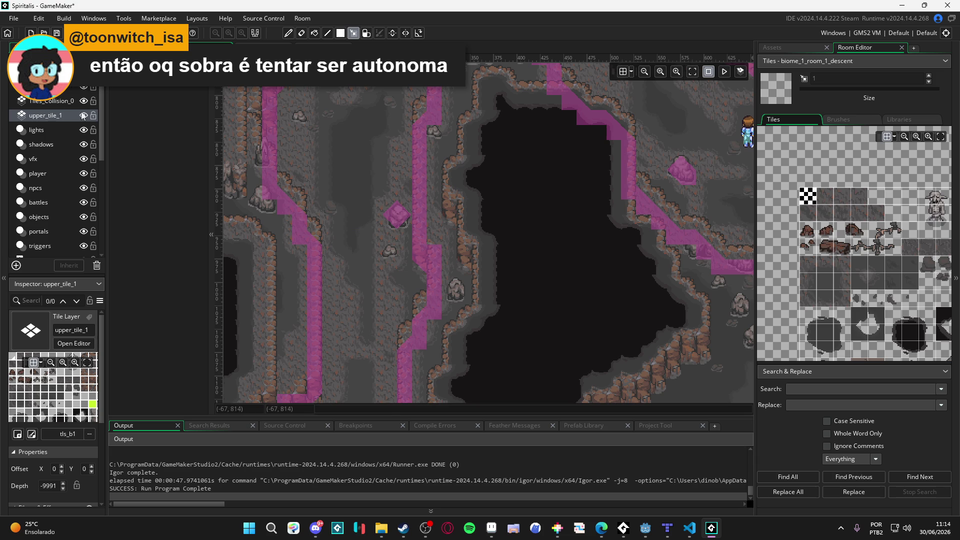
{"action": "scroll", "coordinate": [438, 221], "scroll_direction": "down", "scroll_amount": 1}
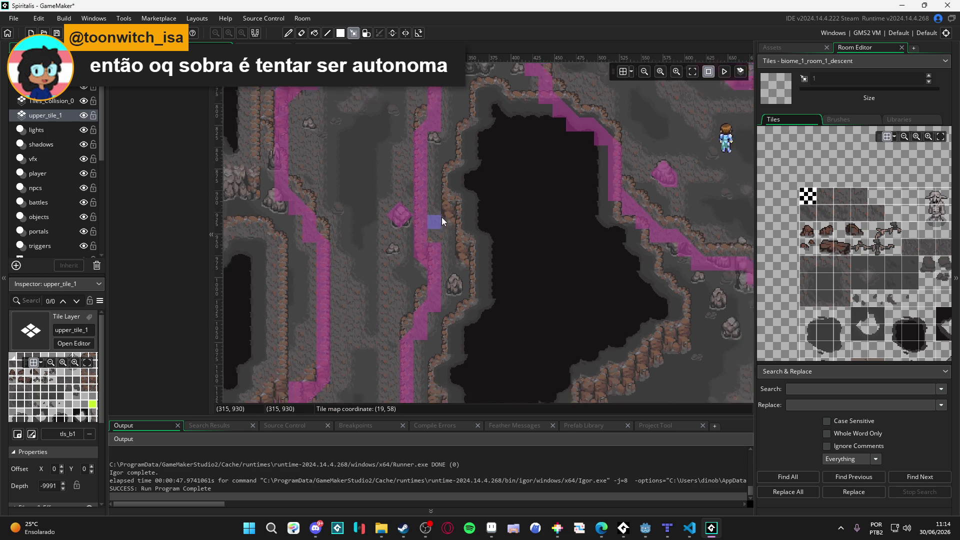
{"action": "scroll", "coordinate": [438, 220], "scroll_direction": "down", "scroll_amount": 1}
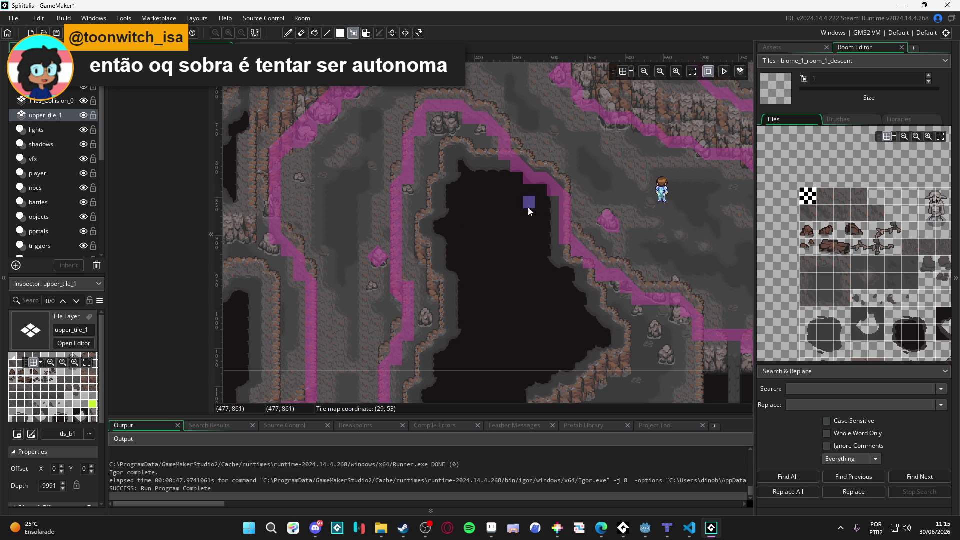
{"action": "left_click_drag", "start_coordinate": [534, 206], "coordinate": [435, 240]}
{"action": "left_click_drag", "start_coordinate": [505, 227], "coordinate": [364, 240]}
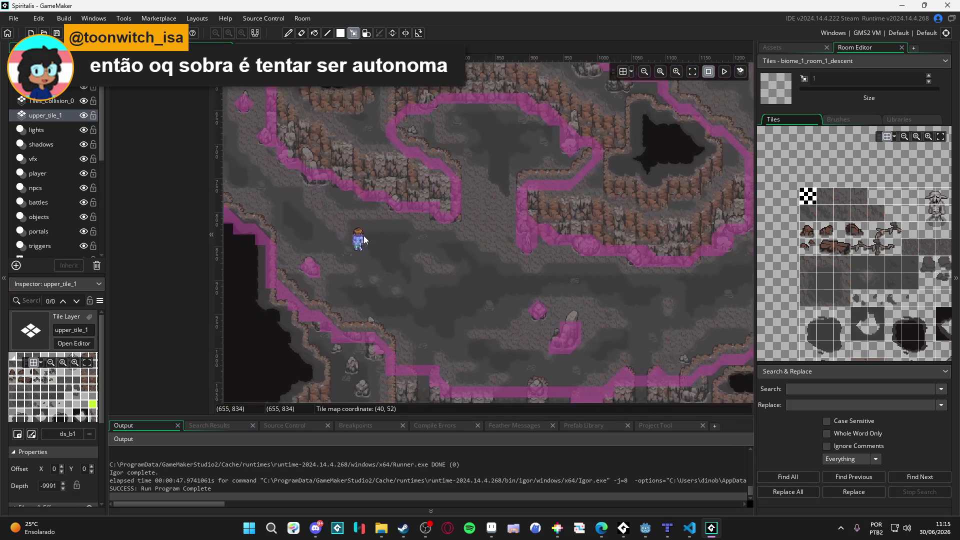
{"action": "left_click_drag", "start_coordinate": [418, 214], "coordinate": [463, 209]}
{"action": "scroll", "coordinate": [425, 211], "scroll_direction": "up", "scroll_amount": 5}
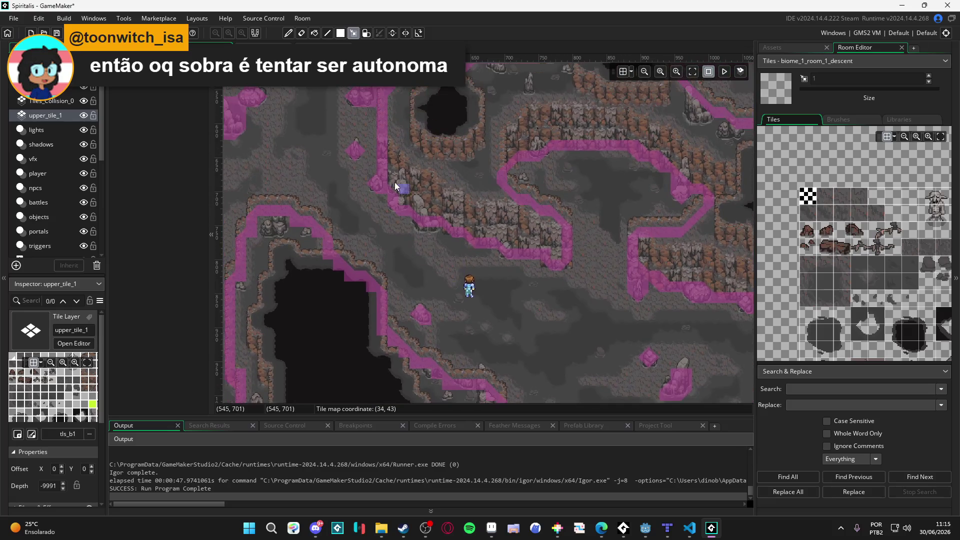
{"action": "scroll", "coordinate": [400, 196], "scroll_direction": "left", "scroll_amount": 3}
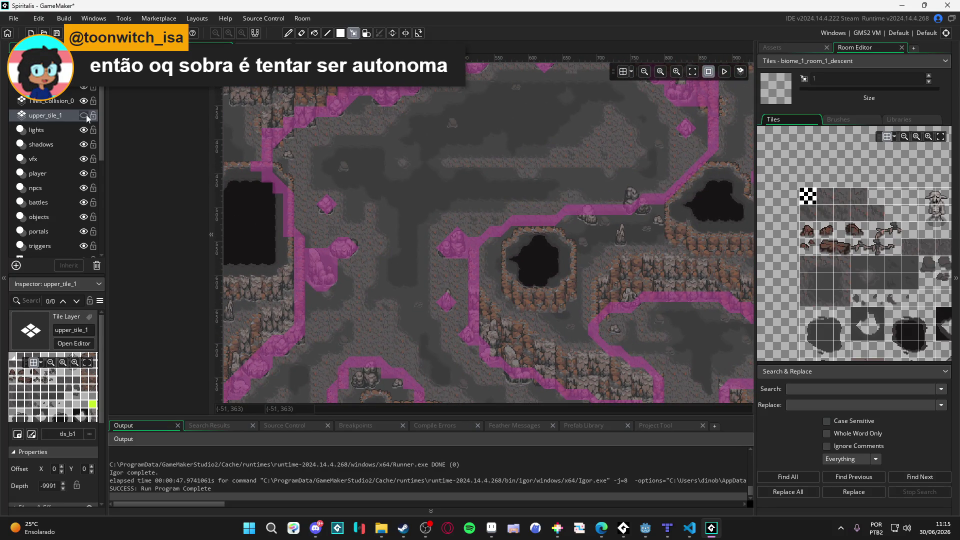
{"action": "mouse_move", "coordinate": [548, 275]}
{"action": "left_mouse_down"}
{"action": "mouse_move", "coordinate": [359, 293]}
{"action": "mouse_move", "coordinate": [131, 153]}
{"action": "left_mouse_up"}
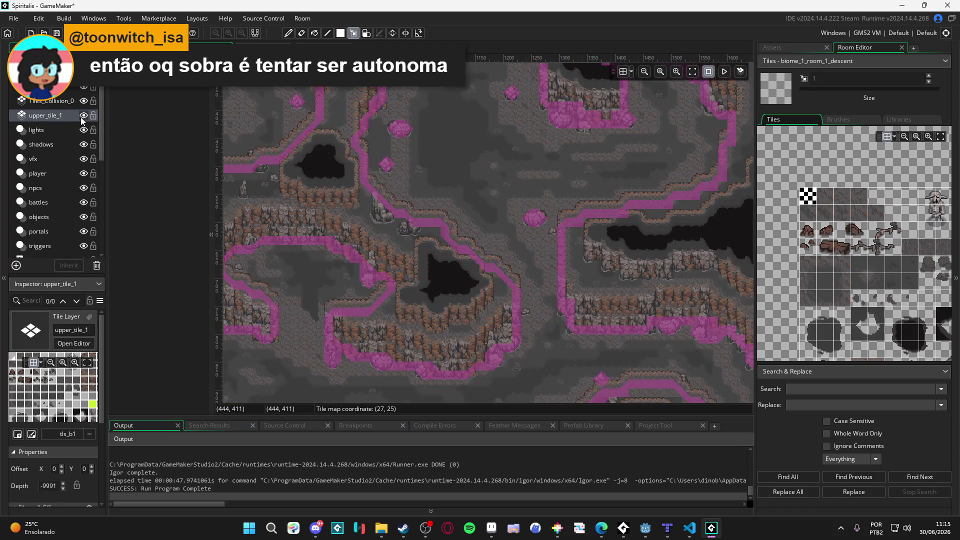
{"action": "left_click_drag", "start_coordinate": [451, 188], "coordinate": [73, 115]}
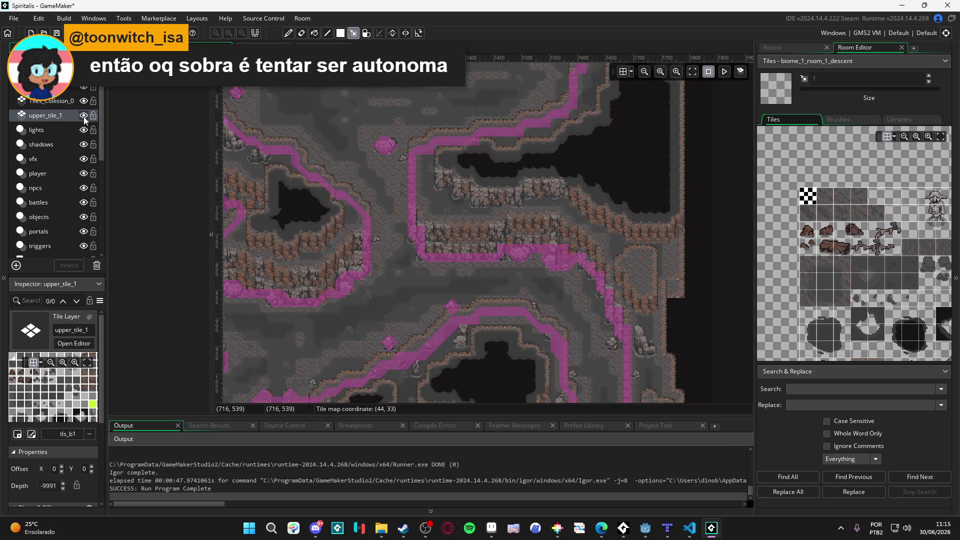
{"action": "left_click_drag", "start_coordinate": [478, 323], "coordinate": [454, 148]}
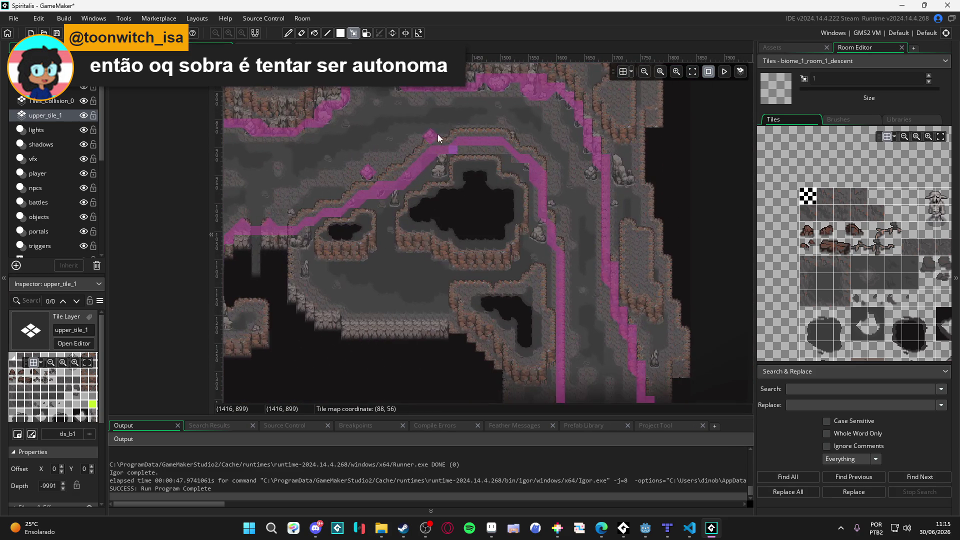
{"action": "left_click", "coordinate": [84, 116]}
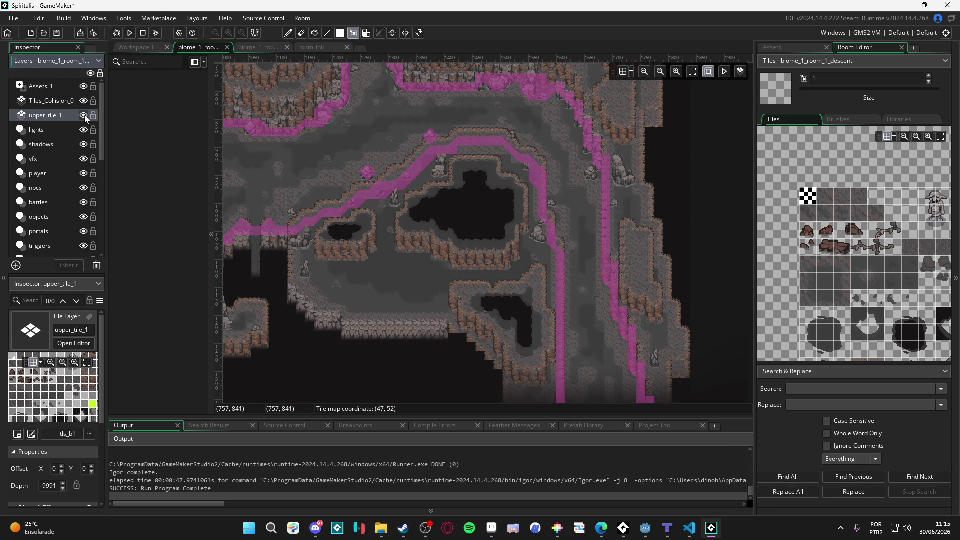
{"action": "left_click", "coordinate": [84, 115]}
{"action": "left_click_drag", "start_coordinate": [305, 202], "coordinate": [365, 217]}
{"action": "left_click", "coordinate": [83, 116]}
{"action": "left_click", "coordinate": [83, 115]}
{"action": "left_click", "coordinate": [83, 115]}
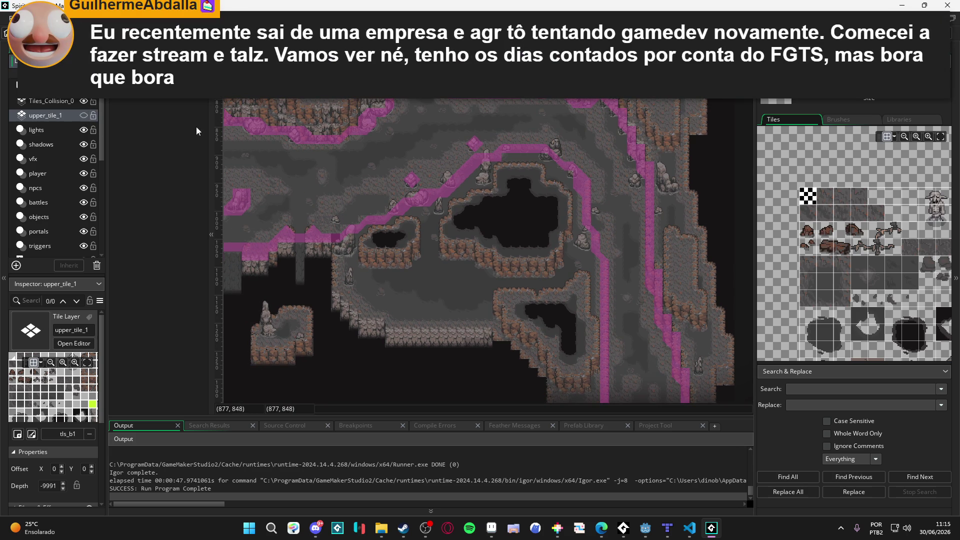
{"action": "scroll", "coordinate": [391, 236], "scroll_direction": "up", "scroll_amount": 2}
{"action": "left_click", "coordinate": [83, 115]}
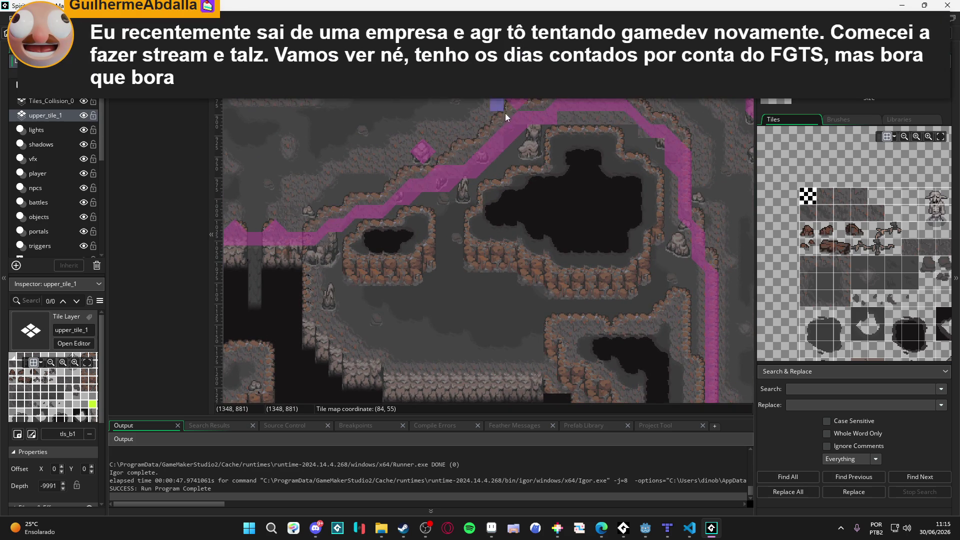
{"action": "left_click_drag", "start_coordinate": [632, 155], "coordinate": [587, 190]}
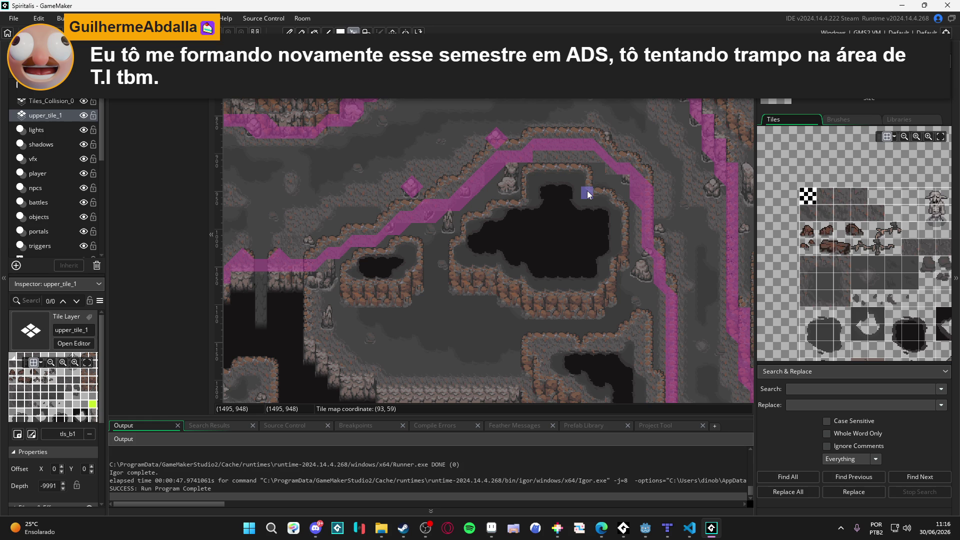
Select the Assets_1 asset layer in the room's Layers list.
{"action": "left_click", "coordinate": [854, 98]}
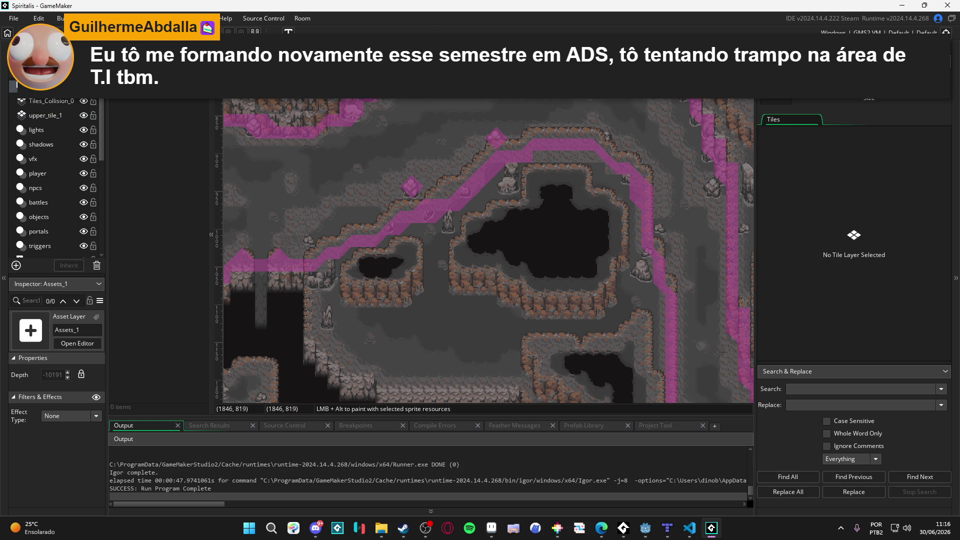
Return to the room's tile palette and make Tiles_Collision_0 the active layer.
{"action": "left_click", "coordinate": [852, 99]}
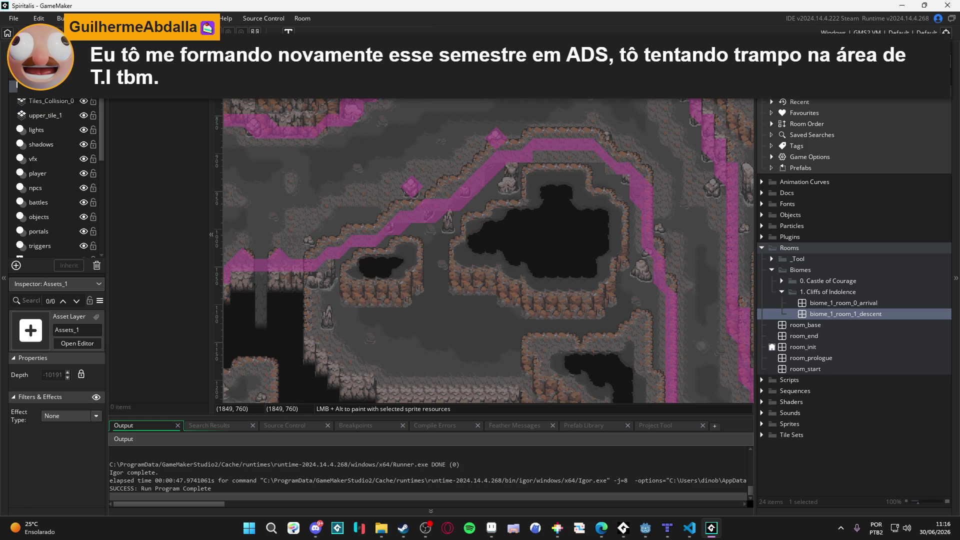
{"action": "left_click", "coordinate": [855, 47]}
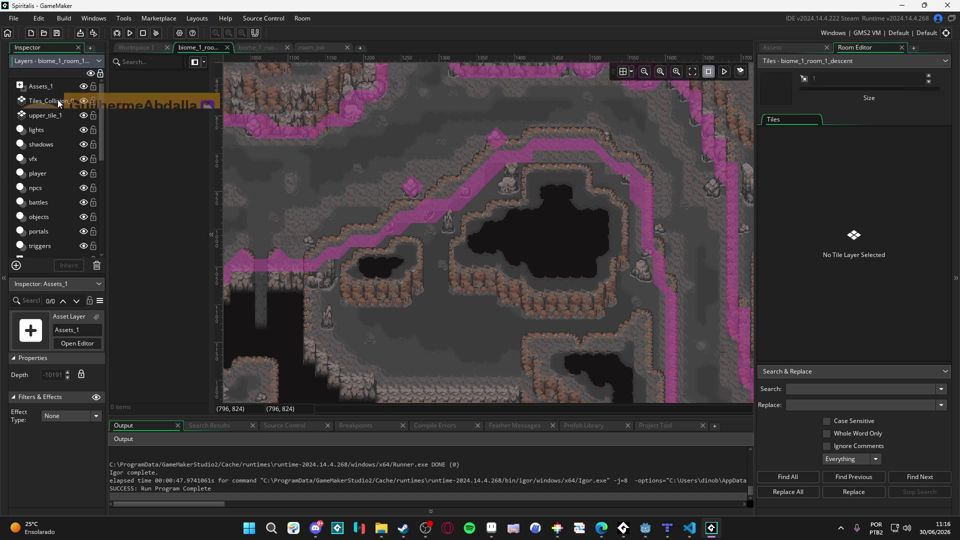
{"action": "left_click", "coordinate": [50, 101]}
{"action": "scroll", "coordinate": [814, 256], "scroll_direction": "up", "scroll_amount": 1}
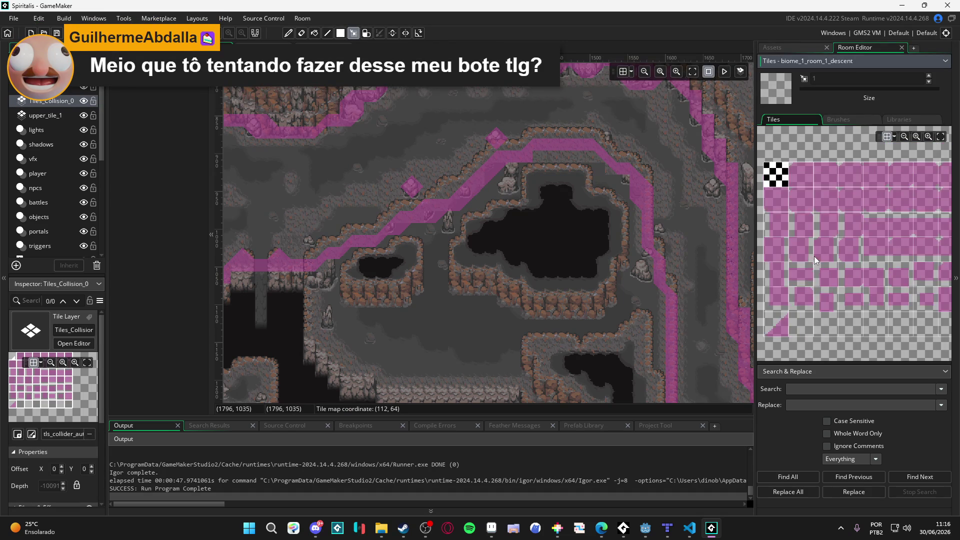
{"action": "scroll", "coordinate": [788, 232], "scroll_direction": "down", "scroll_amount": 1}
Pick a collision tile brush and erase a stray collision tile from the map.
{"action": "left_click", "coordinate": [917, 277]}
{"action": "scroll", "coordinate": [627, 263], "scroll_direction": "right", "scroll_amount": 2}
{"action": "right_click", "coordinate": [627, 263]}
{"action": "scroll", "coordinate": [854, 266], "scroll_direction": "left", "scroll_amount": 2}
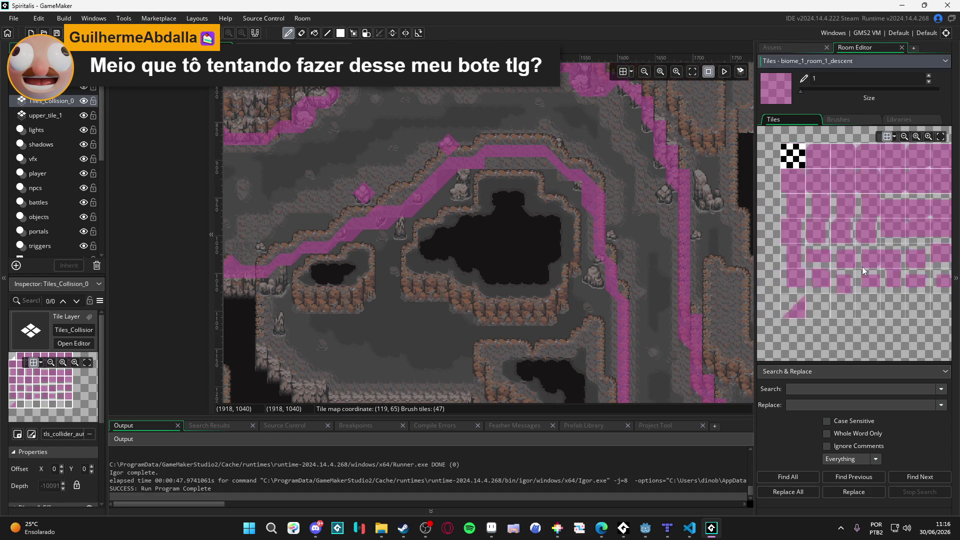
Paint diagonal collision tiles down the cliff edge, rotating the brush to face upper-left.
{"action": "left_click", "coordinate": [805, 305]}
{"action": "scroll", "coordinate": [674, 182], "scroll_direction": "up", "scroll_amount": 2}
{"action": "left_click", "coordinate": [640, 187]}
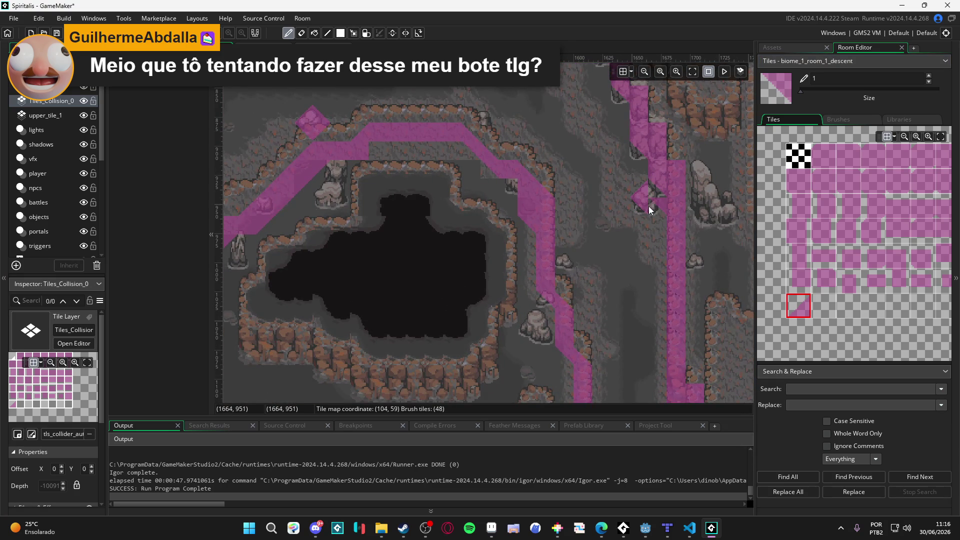
{"action": "left_click", "coordinate": [656, 207]}
{"action": "key", "text": "z"}
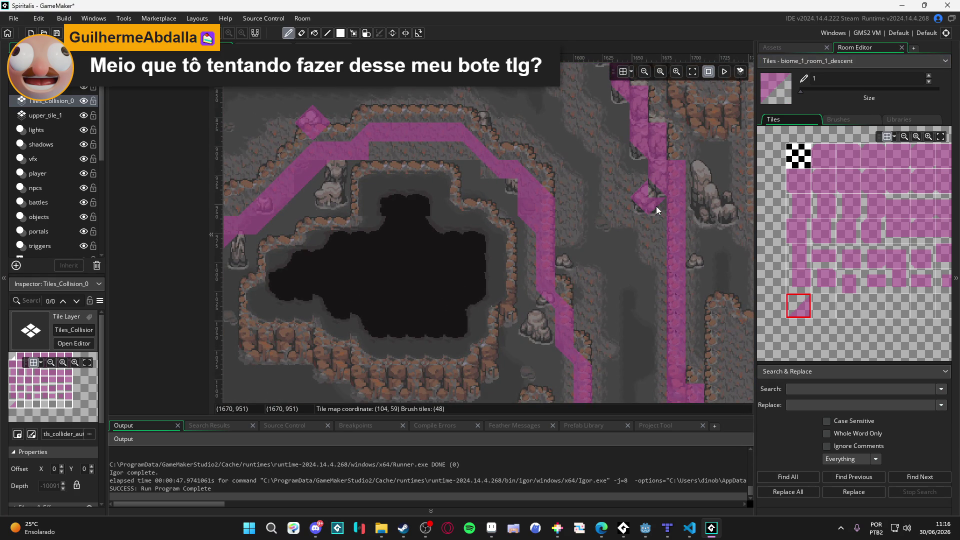
{"action": "left_click", "coordinate": [656, 206]}
{"action": "key", "text": "z"}
{"action": "key", "text": "z"}
{"action": "key", "text": "z"}
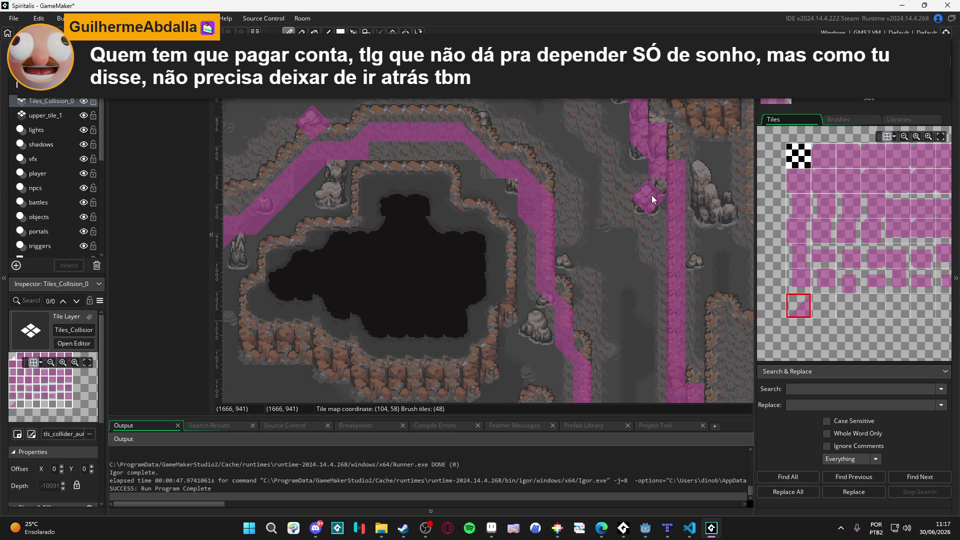
Pick a different collision tile and paint it beside the cliff.
{"action": "scroll", "coordinate": [862, 180], "scroll_direction": "right", "scroll_amount": 2}
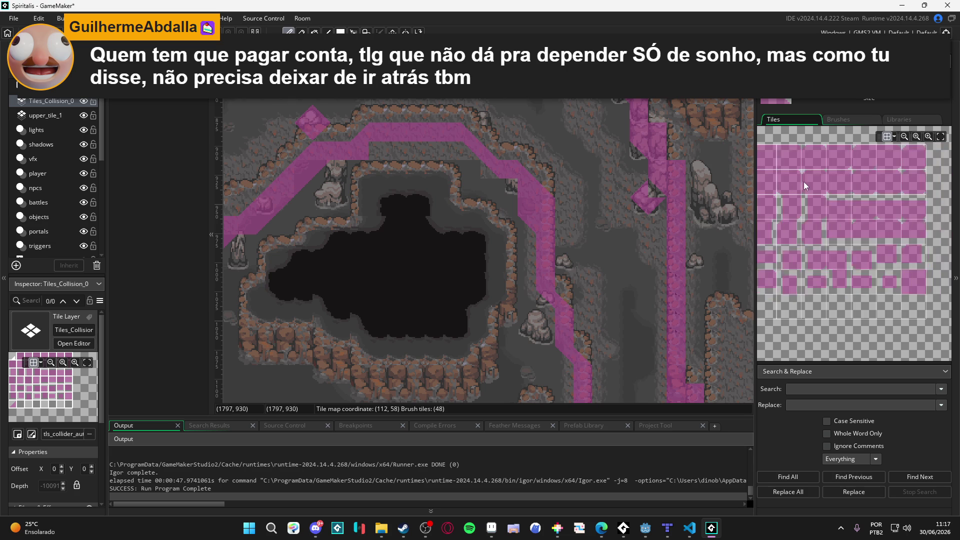
{"action": "left_click", "coordinate": [930, 269]}
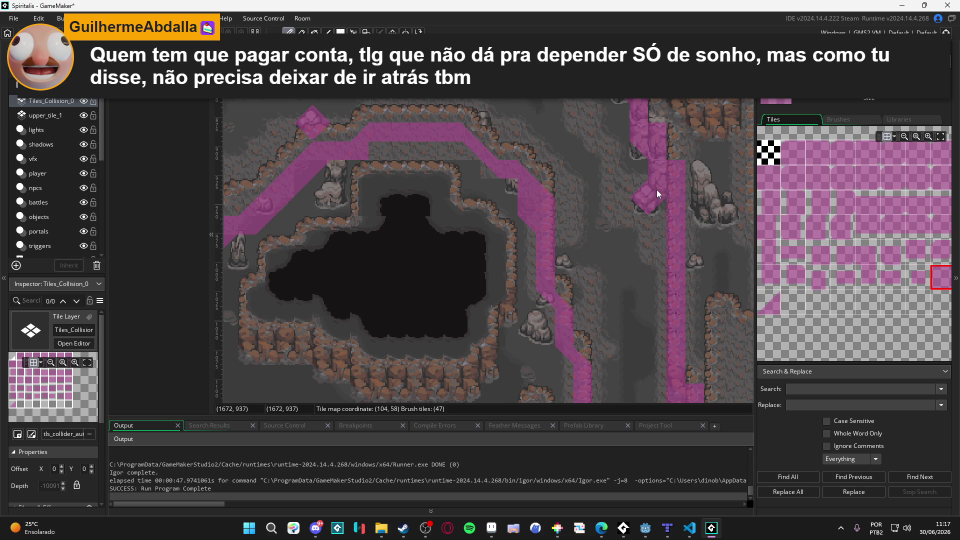
{"action": "left_click", "coordinate": [625, 244]}
{"action": "scroll", "coordinate": [629, 249], "scroll_direction": "down", "scroll_amount": 1}
{"action": "scroll", "coordinate": [629, 249], "scroll_direction": "down", "scroll_amount": 2}
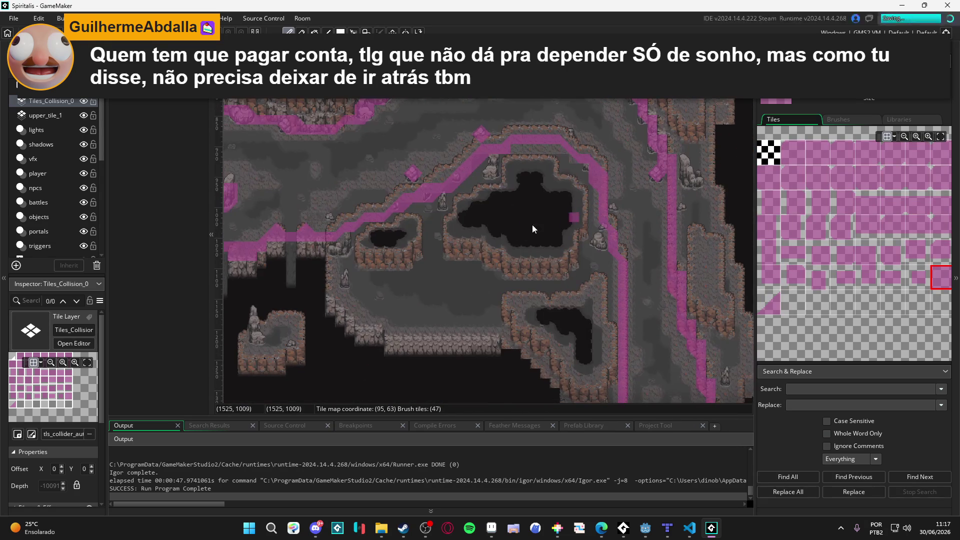
Zoom and scroll across the cave room to review the collision outline.
{"action": "scroll", "coordinate": [532, 277], "scroll_direction": "left", "scroll_amount": 10}
{"action": "scroll", "coordinate": [504, 226], "scroll_direction": "up", "scroll_amount": 3}
{"action": "scroll", "coordinate": [480, 200], "scroll_direction": "up", "scroll_amount": 5}
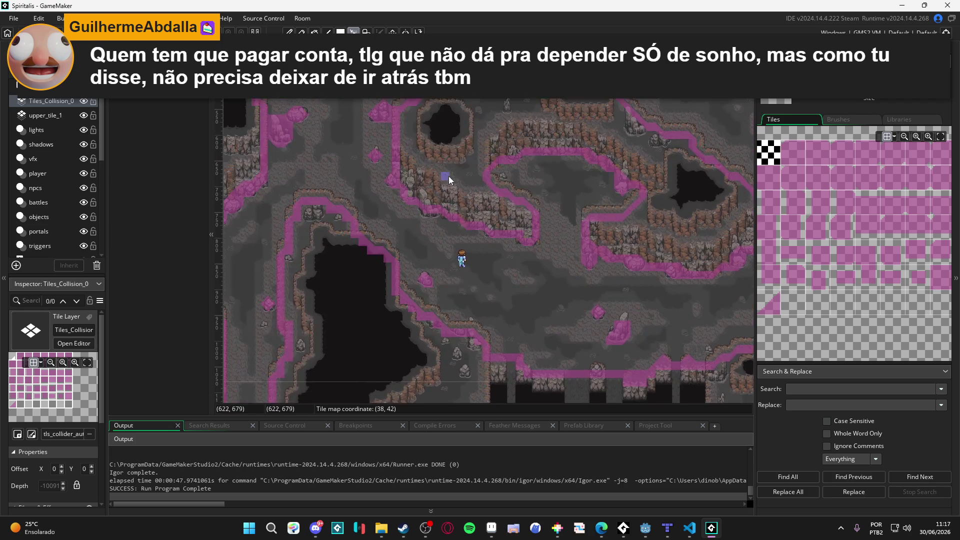
{"action": "scroll", "coordinate": [448, 176], "scroll_direction": "left", "scroll_amount": 5}
{"action": "scroll", "coordinate": [394, 170], "scroll_direction": "down", "scroll_amount": 6}
{"action": "scroll", "coordinate": [395, 170], "scroll_direction": "left", "scroll_amount": 6}
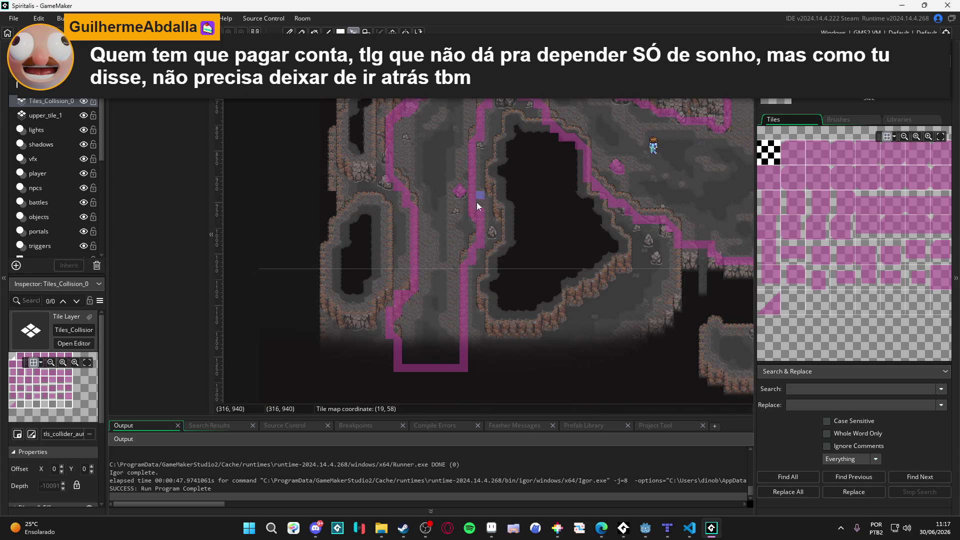
{"action": "scroll", "coordinate": [552, 191], "scroll_direction": "down", "scroll_amount": 1}
{"action": "scroll", "coordinate": [553, 191], "scroll_direction": "right", "scroll_amount": 1}
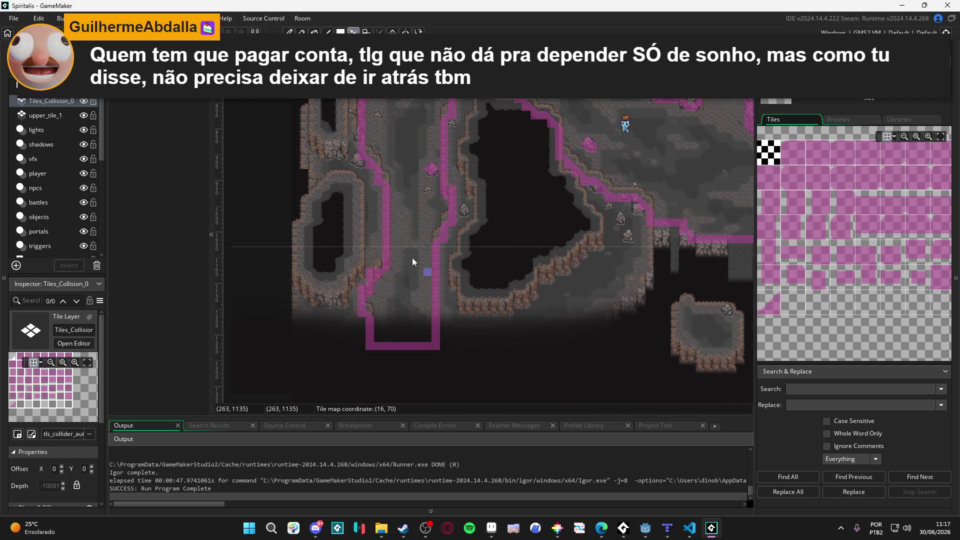
{"action": "scroll", "coordinate": [401, 241], "scroll_direction": "up", "scroll_amount": 1}
{"action": "scroll", "coordinate": [401, 241], "scroll_direction": "up", "scroll_amount": 1}
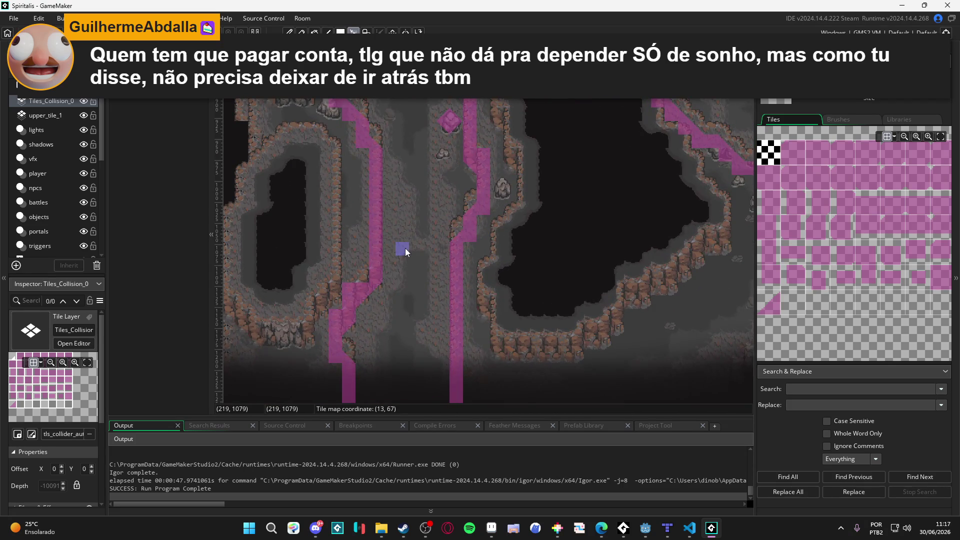
{"action": "scroll", "coordinate": [405, 248], "scroll_direction": "down", "scroll_amount": 2}
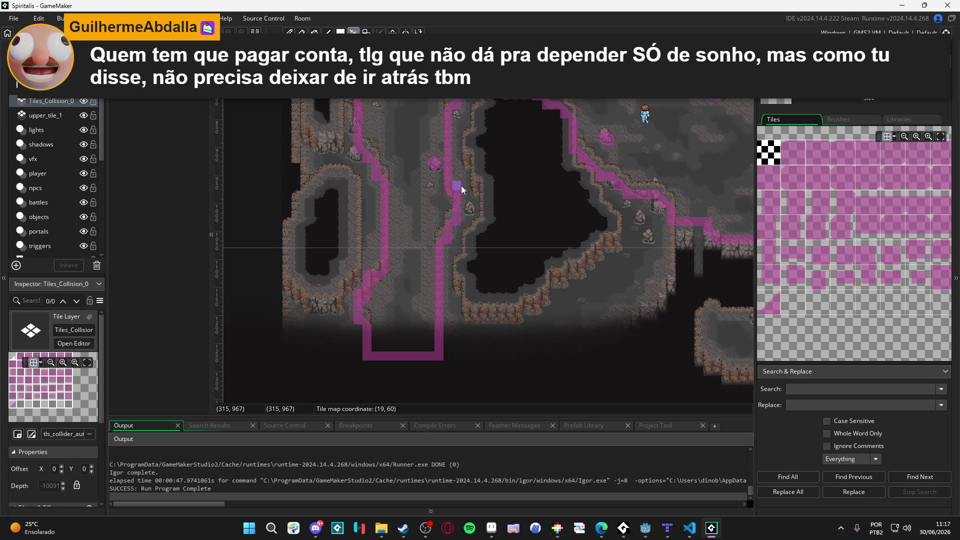
Pan along the western cliffs and upper cave walls, then hide the stone_3 rock layer.
{"action": "mouse_move", "coordinate": [511, 132]}
{"action": "left_mouse_down"}
{"action": "mouse_move", "coordinate": [518, 235]}
{"action": "mouse_move", "coordinate": [475, 226]}
{"action": "left_mouse_up"}
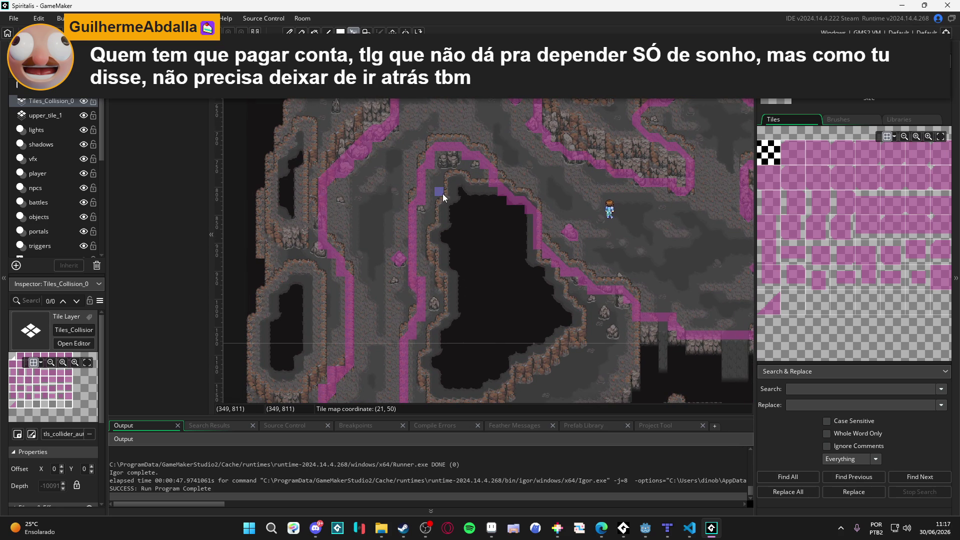
{"action": "mouse_move", "coordinate": [467, 146]}
{"action": "left_mouse_down"}
{"action": "mouse_move", "coordinate": [450, 285]}
{"action": "mouse_move", "coordinate": [437, 301]}
{"action": "mouse_move", "coordinate": [394, 206]}
{"action": "left_mouse_up"}
{"action": "mouse_move", "coordinate": [450, 254]}
{"action": "left_mouse_down"}
{"action": "mouse_move", "coordinate": [384, 179]}
{"action": "mouse_move", "coordinate": [282, 179]}
{"action": "mouse_move", "coordinate": [258, 157]}
{"action": "left_mouse_up"}
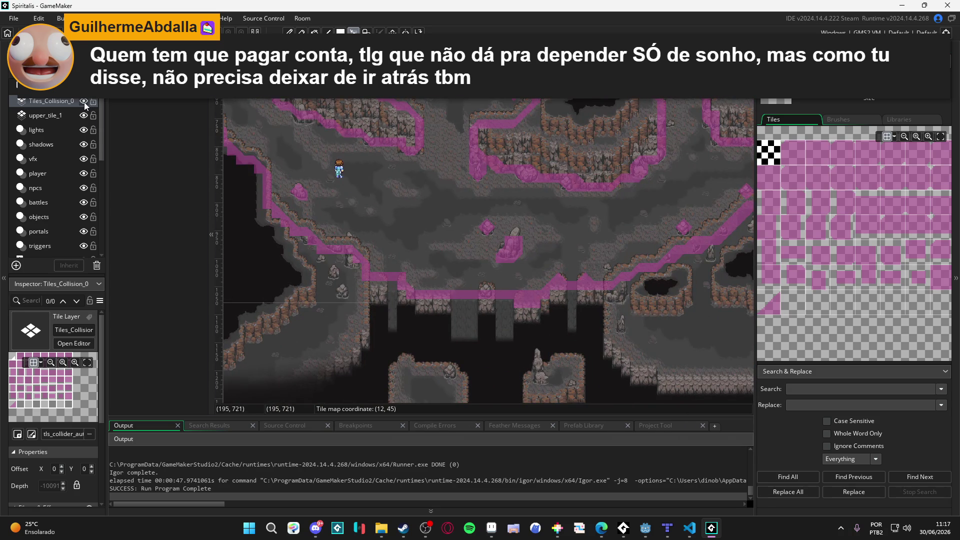
{"action": "scroll", "coordinate": [521, 260], "scroll_direction": "up", "scroll_amount": 2}
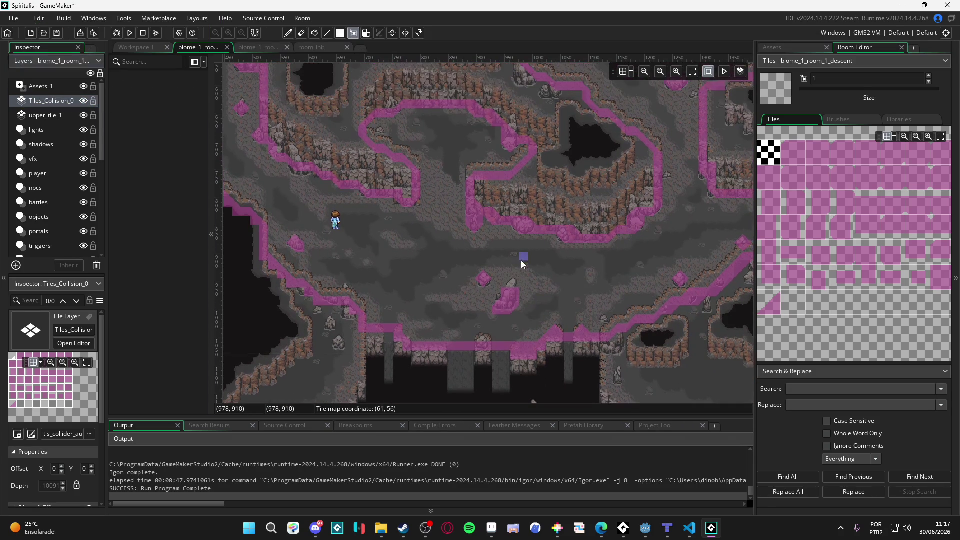
{"action": "left_click_drag", "start_coordinate": [497, 233], "coordinate": [524, 257]}
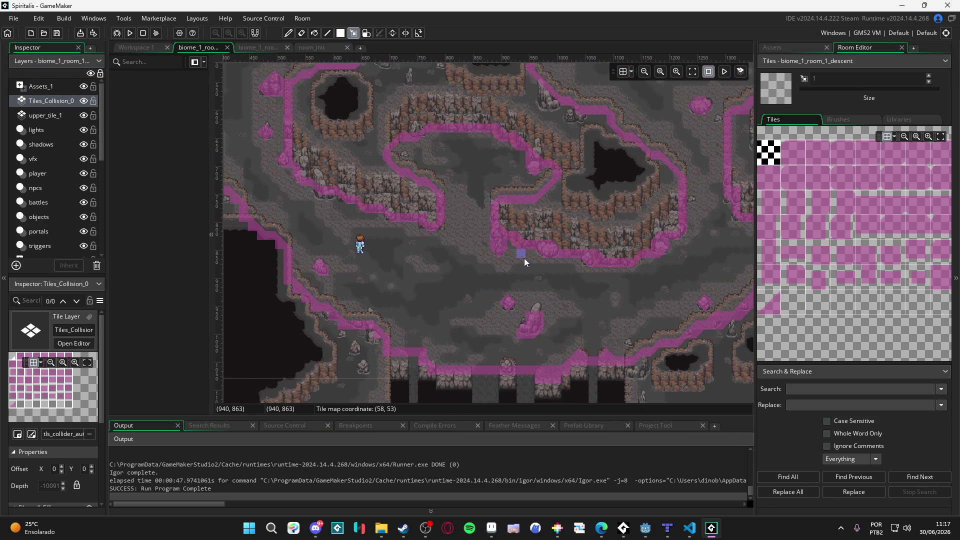
{"action": "left_click_drag", "start_coordinate": [455, 152], "coordinate": [593, 233]}
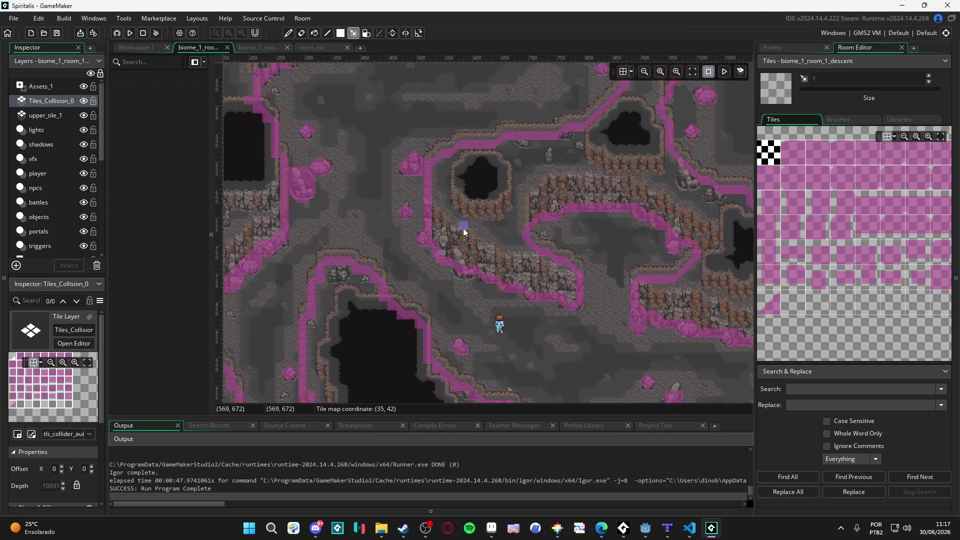
{"action": "scroll", "coordinate": [454, 230], "scroll_direction": "up", "scroll_amount": 5}
{"action": "mouse_move", "coordinate": [520, 277]}
{"action": "left_mouse_down"}
{"action": "mouse_move", "coordinate": [433, 196]}
{"action": "mouse_move", "coordinate": [233, 133]}
{"action": "left_mouse_up"}
{"action": "scroll", "coordinate": [64, 160], "scroll_direction": "down", "scroll_amount": 1}
{"action": "scroll", "coordinate": [64, 160], "scroll_direction": "down", "scroll_amount": 5}
{"action": "left_click", "coordinate": [83, 184]}
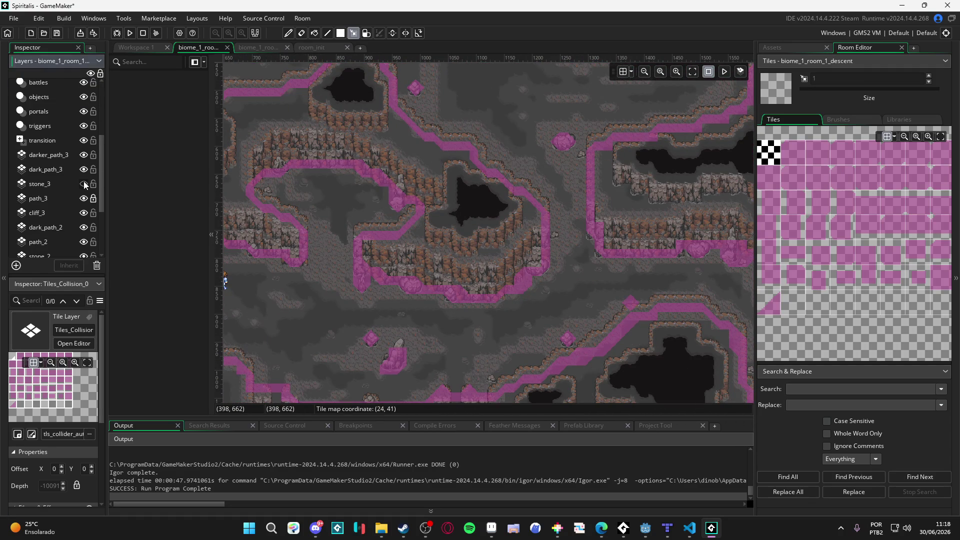
Show stone_3 again, make it the active layer, and copy rock tiles from the map into the brush.
{"action": "left_click", "coordinate": [83, 184]}
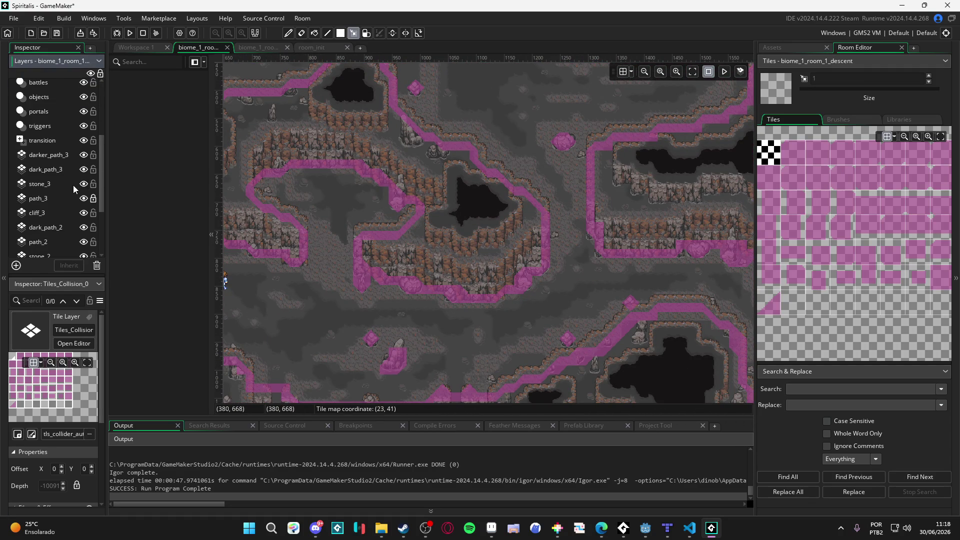
{"action": "left_click", "coordinate": [73, 184]}
{"action": "scroll", "coordinate": [317, 299], "scroll_direction": "down", "scroll_amount": 3}
{"action": "scroll", "coordinate": [451, 299], "scroll_direction": "up", "scroll_amount": 1}
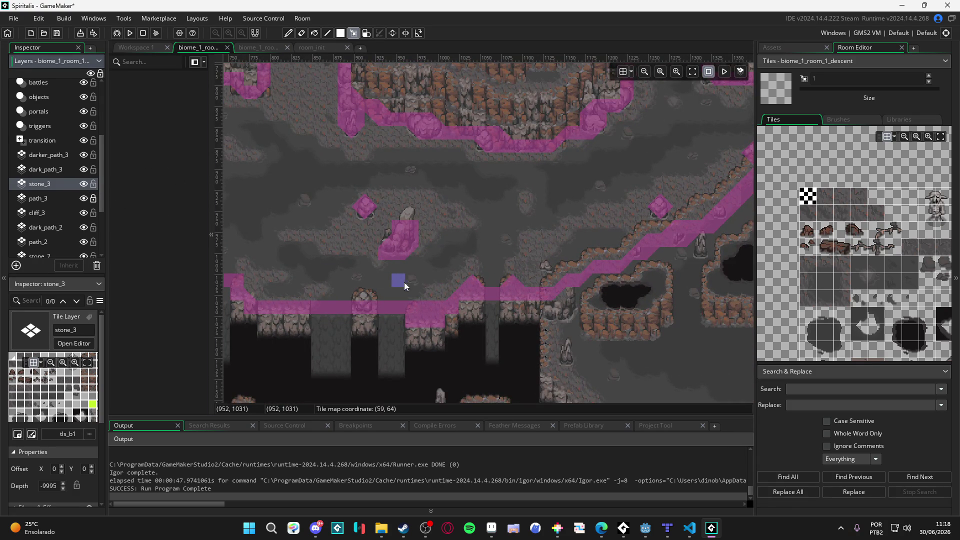
{"action": "left_click_drag", "start_coordinate": [411, 279], "coordinate": [433, 298]}
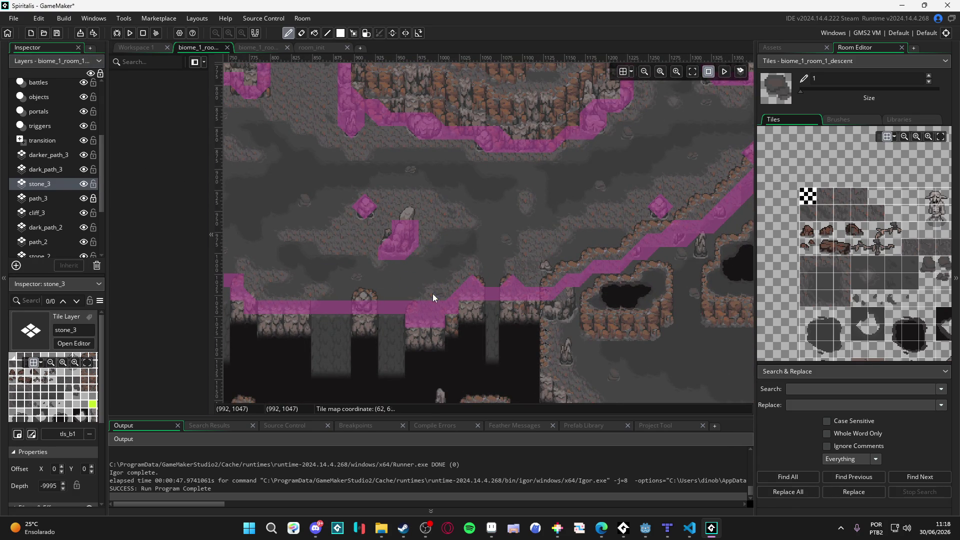
Switch between darker_path_3, stone_3 and path_2, leave the pencil, and return to stone_3.
{"action": "left_click", "coordinate": [359, 277], "text": "ctrl"}
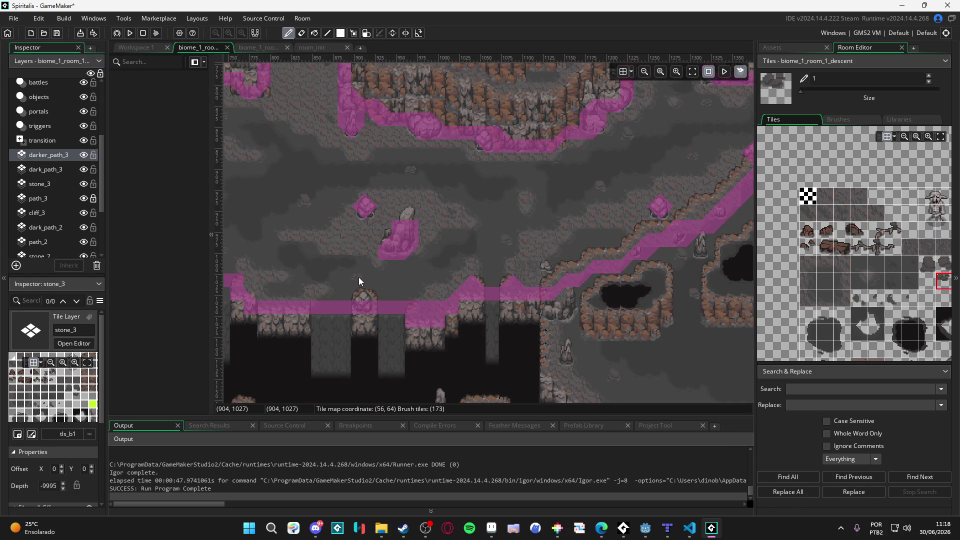
{"action": "left_click", "coordinate": [411, 283], "text": "ctrl"}
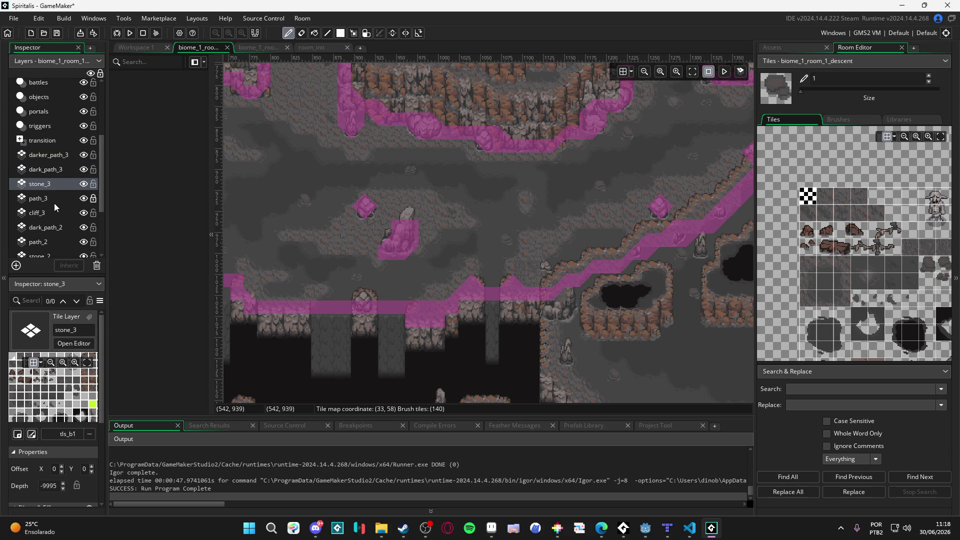
{"action": "left_click", "coordinate": [47, 243]}
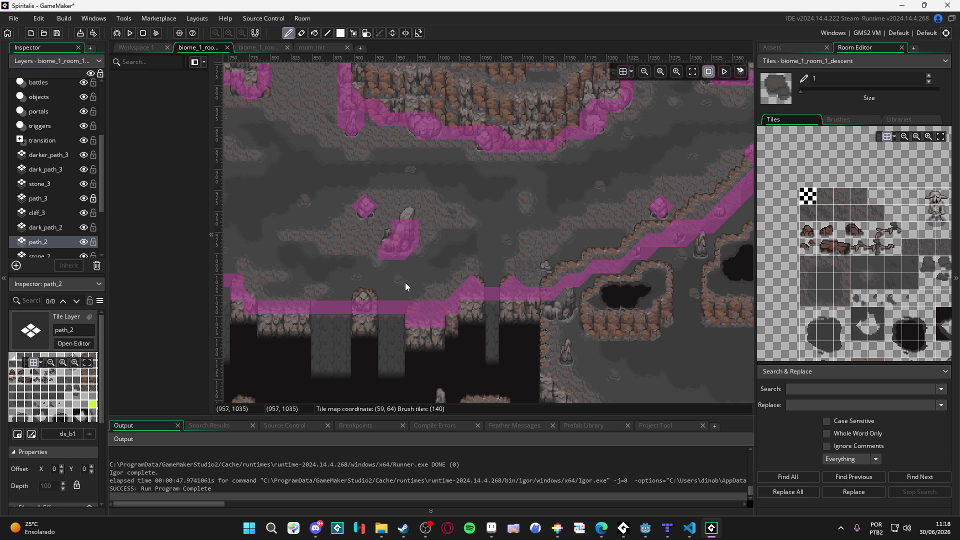
{"action": "key", "text": "m"}
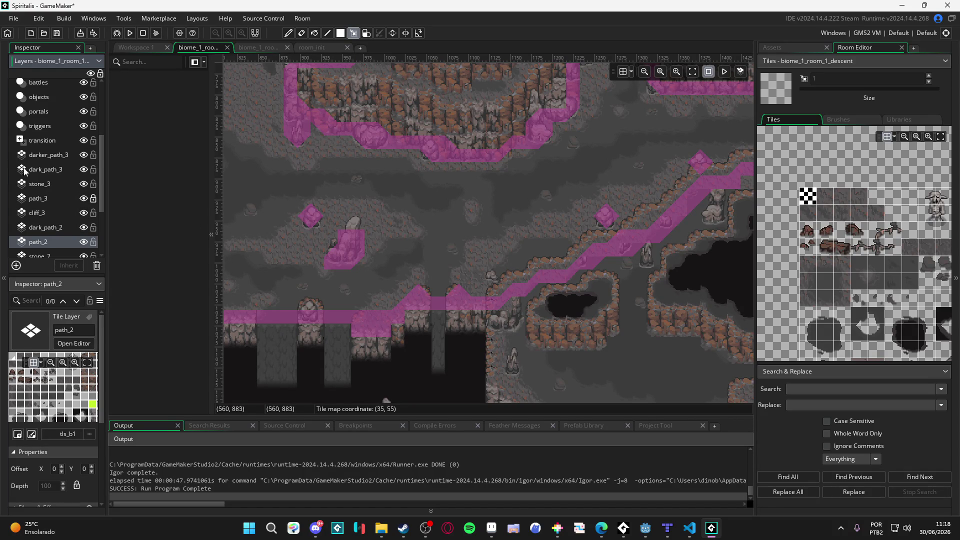
{"action": "left_click", "coordinate": [61, 184]}
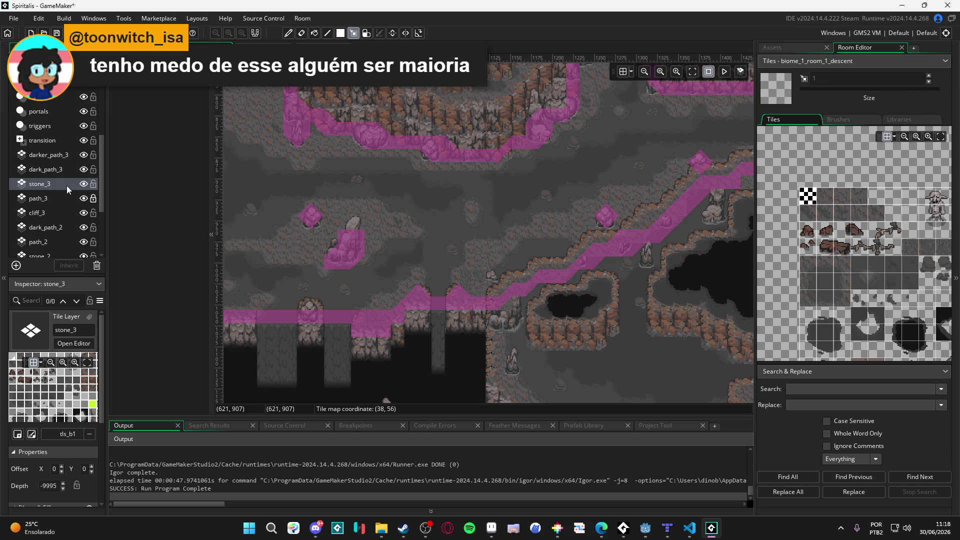
Pan to the area around the character and toggle stone_3 off and on to see its rocks.
{"action": "mouse_move", "coordinate": [312, 257]}
{"action": "left_mouse_down"}
{"action": "mouse_move", "coordinate": [325, 245]}
{"action": "mouse_move", "coordinate": [429, 268]}
{"action": "left_mouse_up"}
{"action": "left_click_drag", "start_coordinate": [371, 206], "coordinate": [456, 214]}
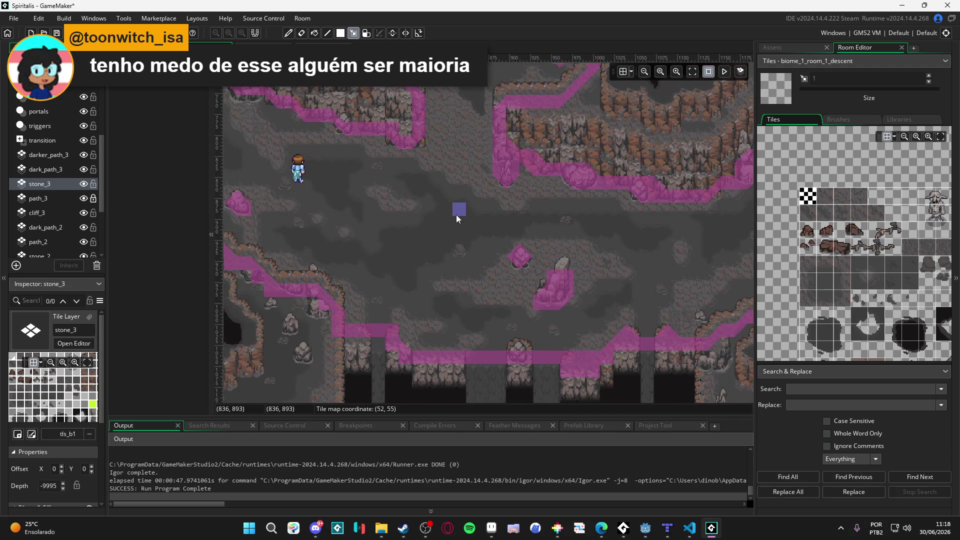
{"action": "scroll", "coordinate": [416, 211], "scroll_direction": "down", "scroll_amount": 2}
{"action": "left_click", "coordinate": [84, 184]}
{"action": "left_click", "coordinate": [83, 185]}
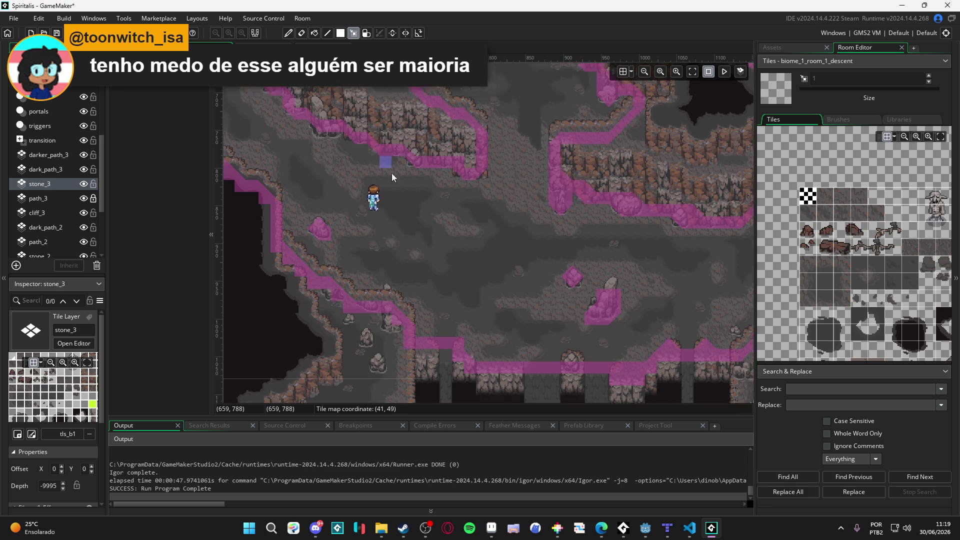
{"action": "scroll", "coordinate": [385, 163], "scroll_direction": "up", "scroll_amount": 2}
{"action": "scroll", "coordinate": [464, 207], "scroll_direction": "up", "scroll_amount": 1}
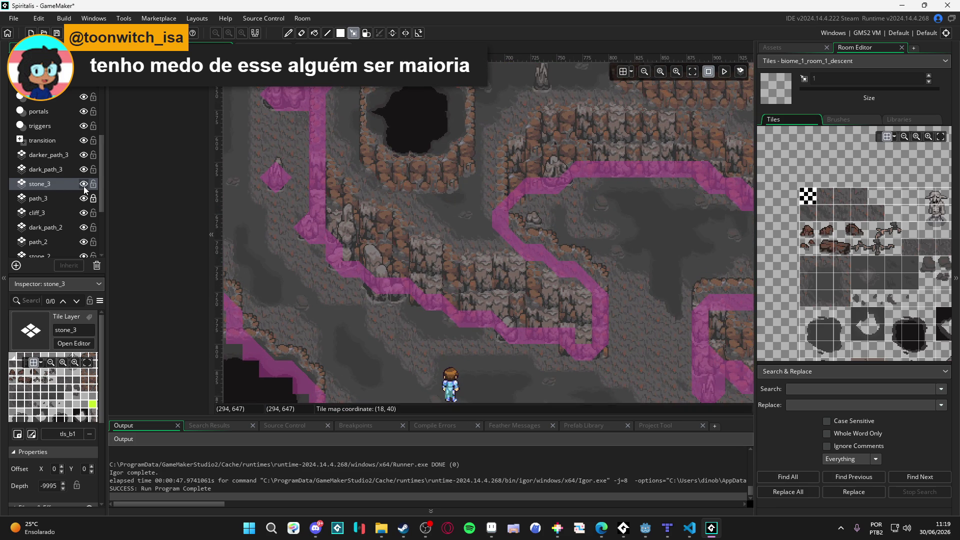
{"action": "scroll", "coordinate": [529, 255], "scroll_direction": "left", "scroll_amount": 5}
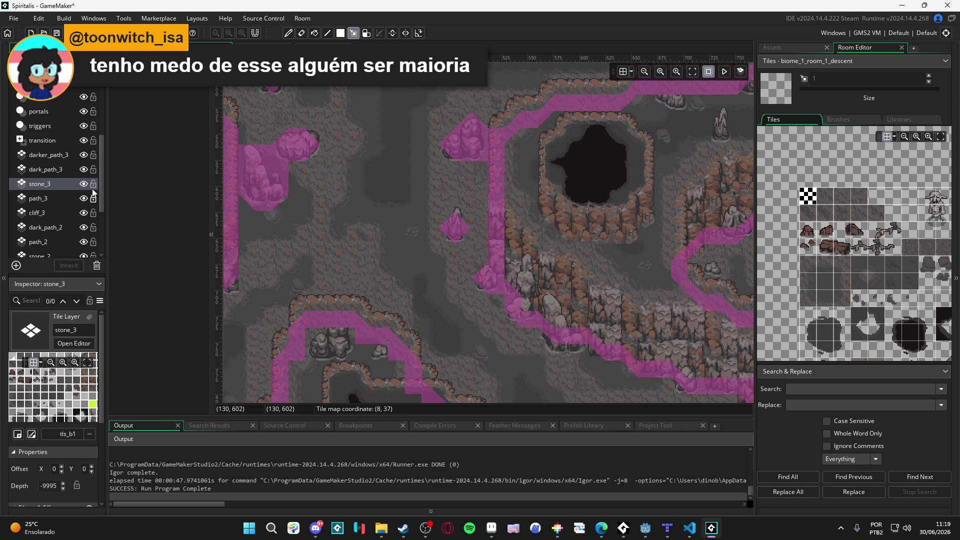
{"action": "scroll", "coordinate": [518, 247], "scroll_direction": "down", "scroll_amount": 2}
{"action": "scroll", "coordinate": [519, 246], "scroll_direction": "left", "scroll_amount": 4}
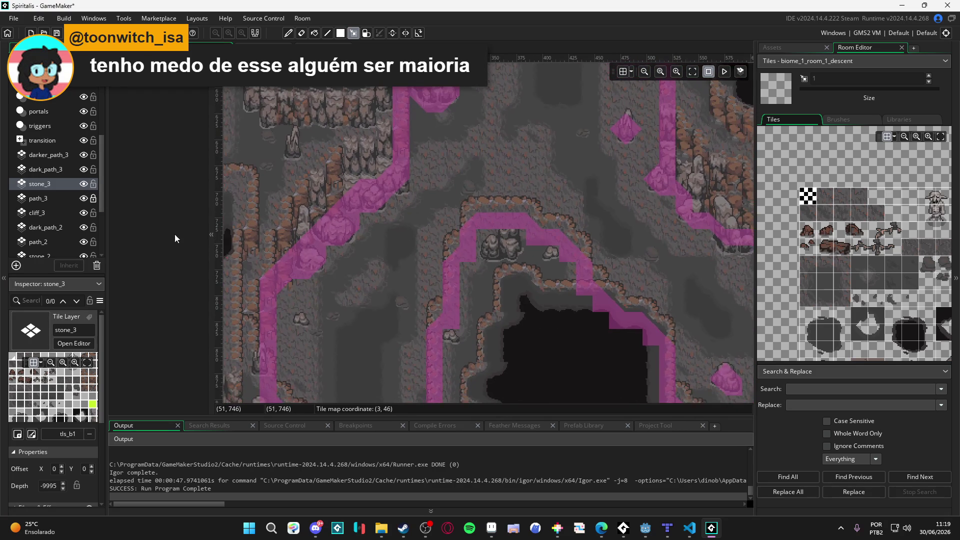
Flicker stone_3's visibility repeatedly to spot its rocks, including those near the pit.
{"action": "left_click", "coordinate": [85, 184]}
{"action": "left_click", "coordinate": [88, 186]}
{"action": "left_click", "coordinate": [88, 186]}
{"action": "left_click", "coordinate": [88, 186]}
{"action": "left_click", "coordinate": [88, 186]}
{"action": "left_click", "coordinate": [88, 185]}
{"action": "left_click", "coordinate": [88, 186]}
{"action": "left_click", "coordinate": [88, 186]}
{"action": "scroll", "coordinate": [428, 176], "scroll_direction": "down", "scroll_amount": 5}
{"action": "left_click", "coordinate": [87, 188]}
{"action": "left_click", "coordinate": [87, 188]}
{"action": "scroll", "coordinate": [376, 291], "scroll_direction": "down", "scroll_amount": 3}
{"action": "scroll", "coordinate": [386, 221], "scroll_direction": "up", "scroll_amount": 10}
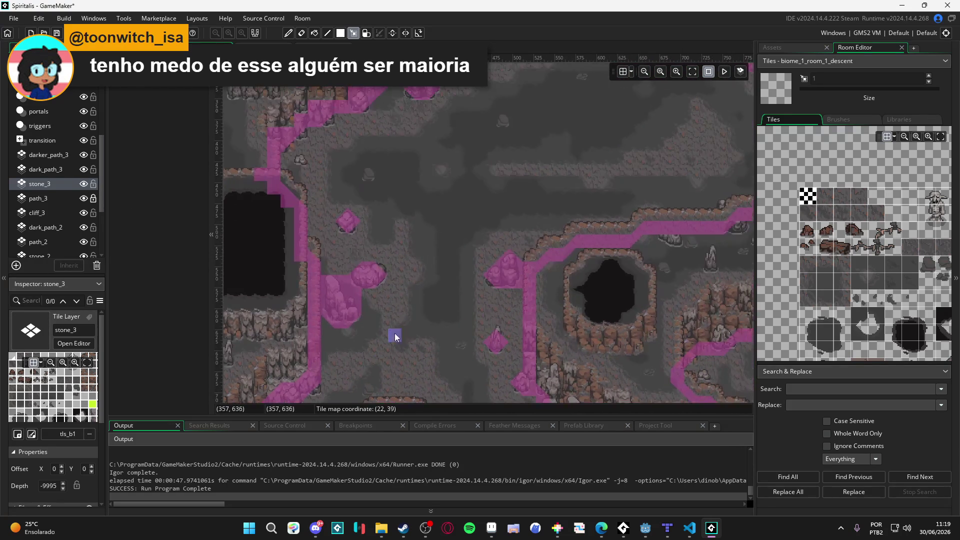
{"action": "scroll", "coordinate": [393, 340], "scroll_direction": "up", "scroll_amount": 3}
{"action": "left_click", "coordinate": [83, 186]}
{"action": "left_click", "coordinate": [84, 186]}
{"action": "left_click", "coordinate": [83, 184]}
{"action": "left_click", "coordinate": [83, 185]}
{"action": "left_click", "coordinate": [83, 185]}
{"action": "left_click", "coordinate": [83, 185]}
{"action": "left_click", "coordinate": [83, 184]}
{"action": "left_click", "coordinate": [82, 184]}
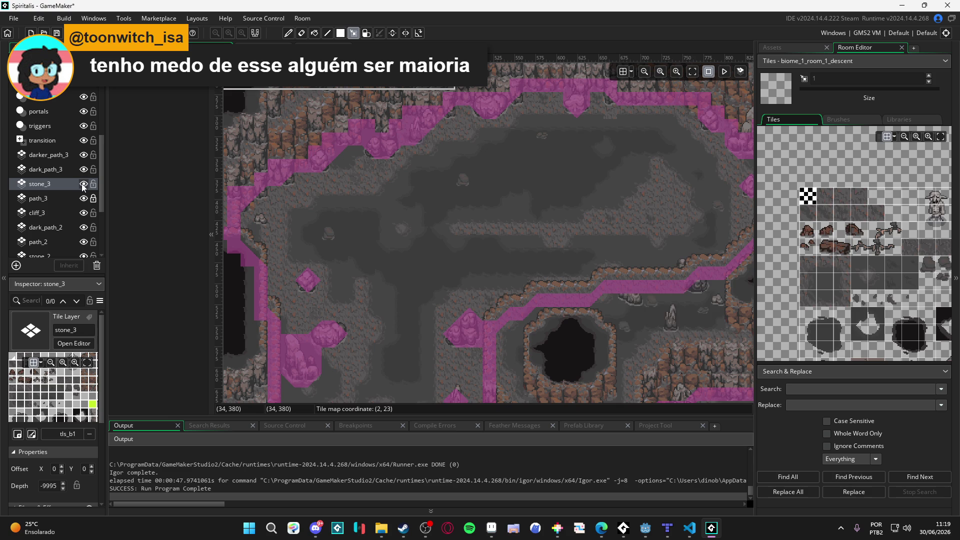
Pan to the right cave area and toggle stone_3 visibility to compare its rocks.
{"action": "scroll", "coordinate": [588, 266], "scroll_direction": "right", "scroll_amount": 5}
{"action": "left_click", "coordinate": [83, 183]}
{"action": "left_click", "coordinate": [84, 183]}
{"action": "left_click_drag", "start_coordinate": [598, 225], "coordinate": [284, 223]}
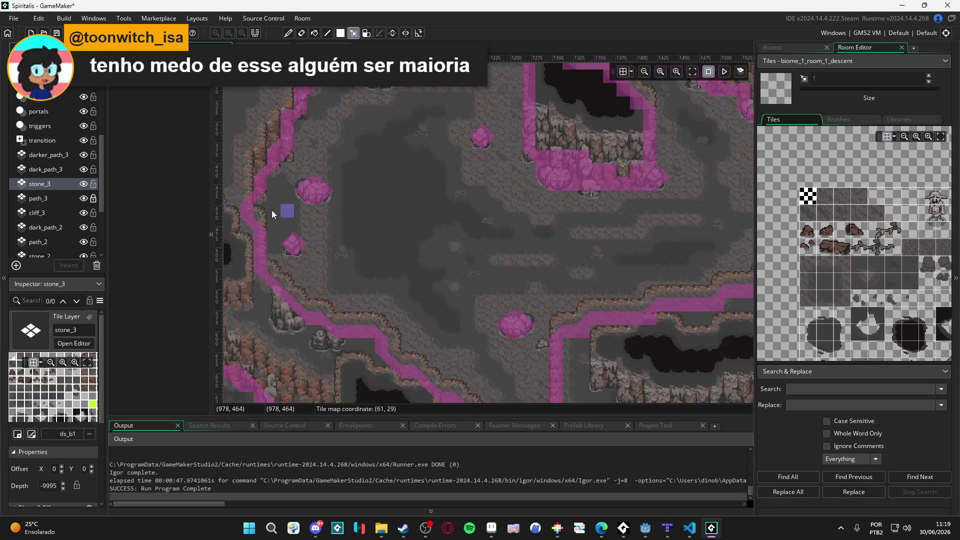
{"action": "left_click", "coordinate": [83, 183]}
{"action": "left_click", "coordinate": [83, 183]}
{"action": "left_click", "coordinate": [83, 183]}
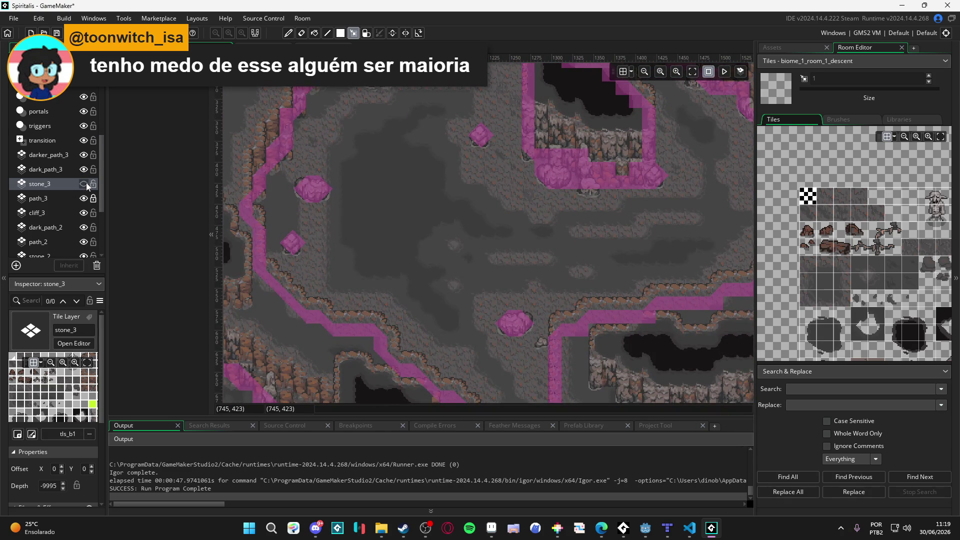
{"action": "left_click", "coordinate": [86, 183]}
Mark five tiles scattered across the open upper cave floor.
{"action": "left_click", "coordinate": [416, 129]}
{"action": "left_click", "coordinate": [461, 196]}
{"action": "left_click", "coordinate": [487, 223]}
{"action": "left_click", "coordinate": [474, 276]}
{"action": "left_click", "coordinate": [595, 249]}
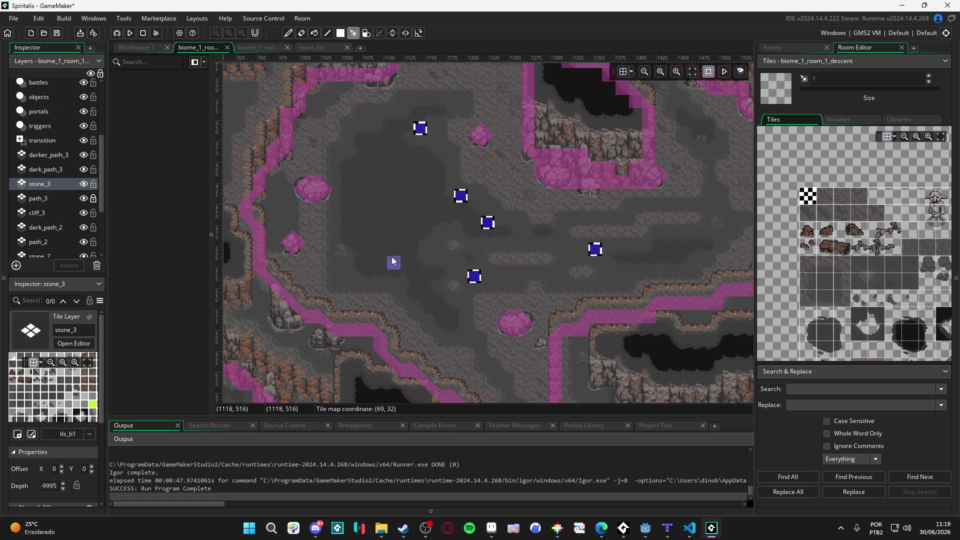
Mark four more floor tiles, clear the marks with Escape, and make path_2 the active layer.
{"action": "left_click", "coordinate": [338, 250]}
{"action": "left_click", "coordinate": [715, 223]}
{"action": "left_click", "coordinate": [702, 143]}
{"action": "scroll", "coordinate": [690, 173], "scroll_direction": "up", "scroll_amount": 2}
{"action": "left_click", "coordinate": [624, 147]}
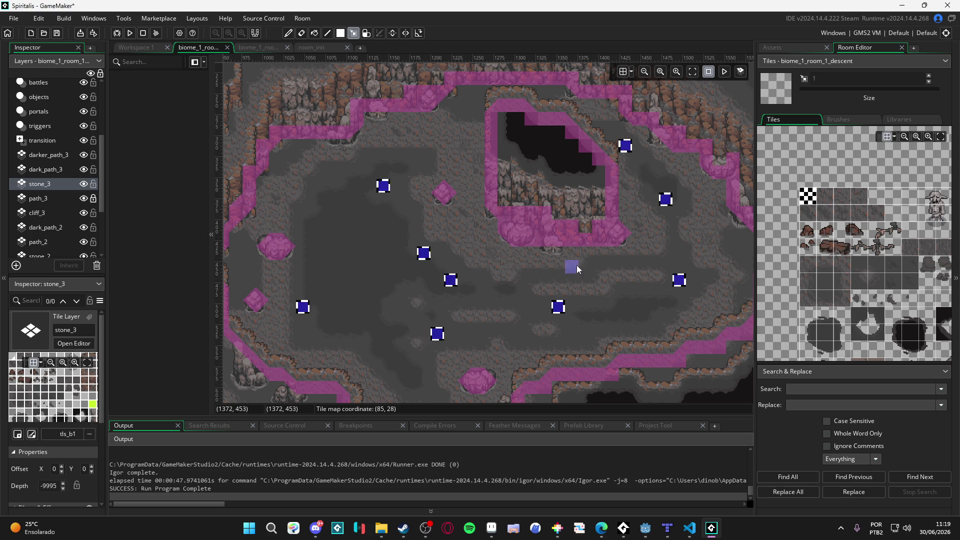
{"action": "key", "text": "Escape"}
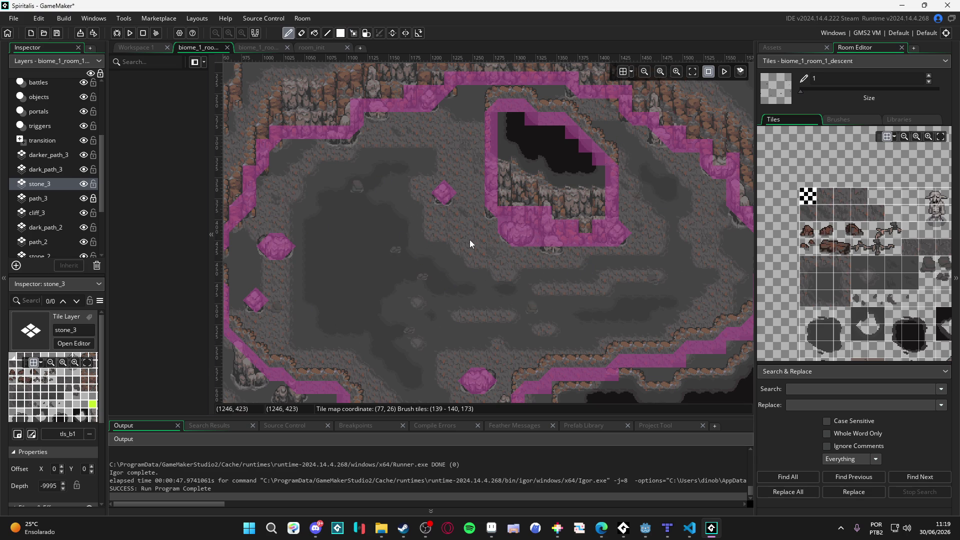
{"action": "left_click", "coordinate": [40, 242]}
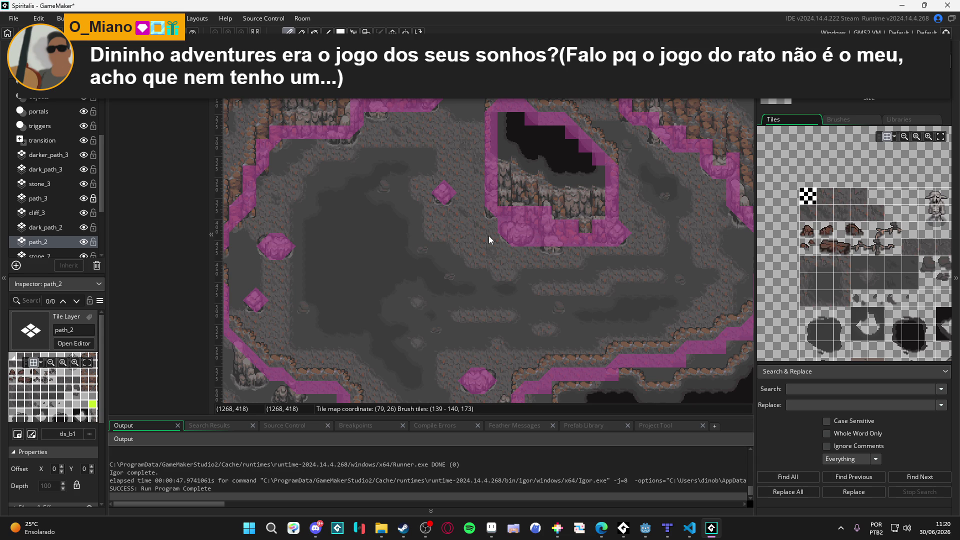
{"action": "key", "text": "m"}
{"action": "left_click", "coordinate": [84, 242]}
{"action": "left_click", "coordinate": [86, 242]}
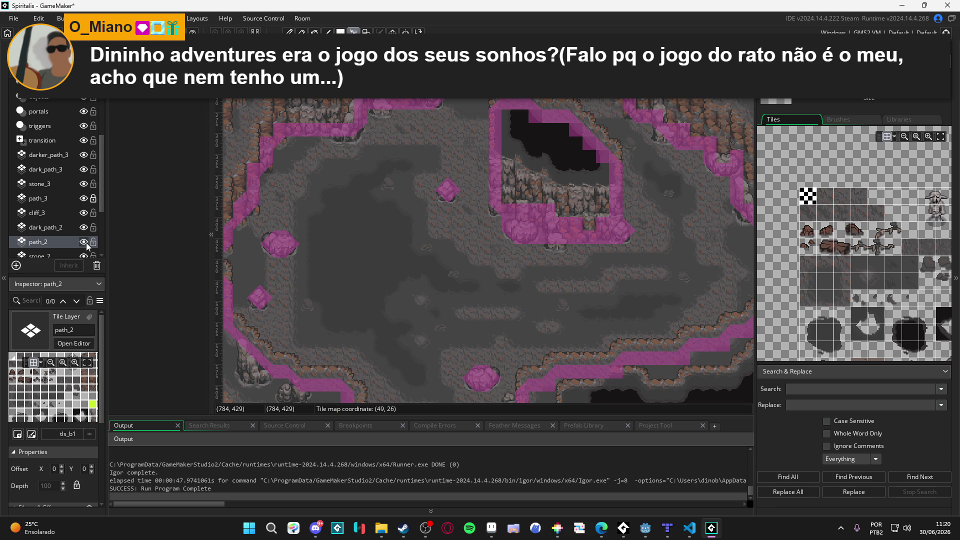
{"action": "left_click", "coordinate": [86, 242]}
{"action": "left_click", "coordinate": [86, 242]}
{"action": "scroll", "coordinate": [388, 266], "scroll_direction": "right", "scroll_amount": 5}
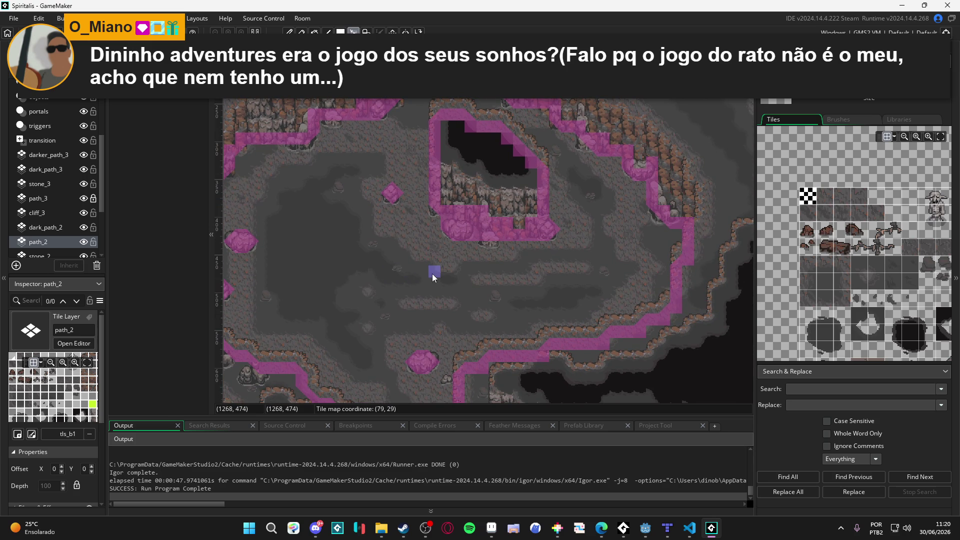
{"action": "double_click", "coordinate": [83, 242]}
{"action": "double_click", "coordinate": [83, 242]}
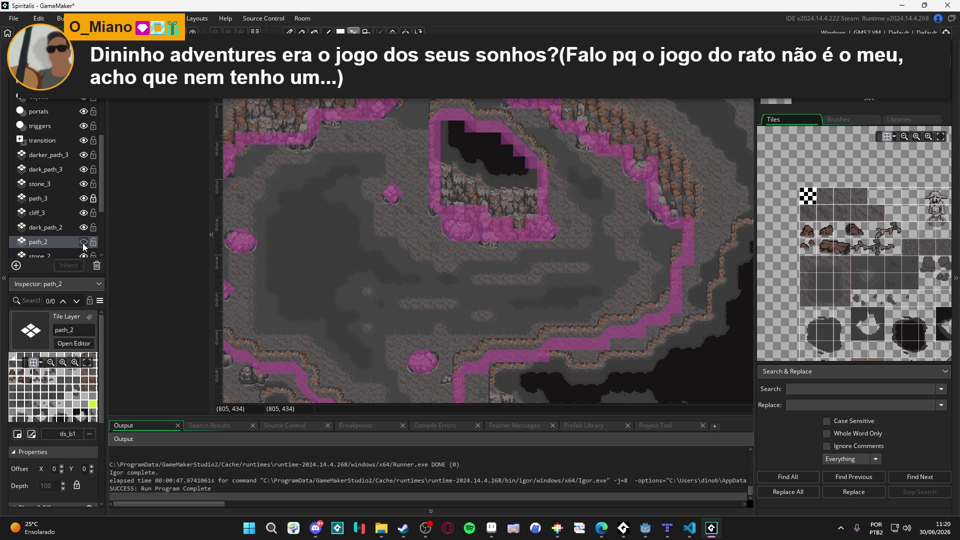
{"action": "left_click", "coordinate": [83, 243]}
{"action": "scroll", "coordinate": [390, 255], "scroll_direction": "down", "scroll_amount": 1}
{"action": "scroll", "coordinate": [390, 255], "scroll_direction": "down", "scroll_amount": 3}
{"action": "scroll", "coordinate": [466, 287], "scroll_direction": "up", "scroll_amount": 3}
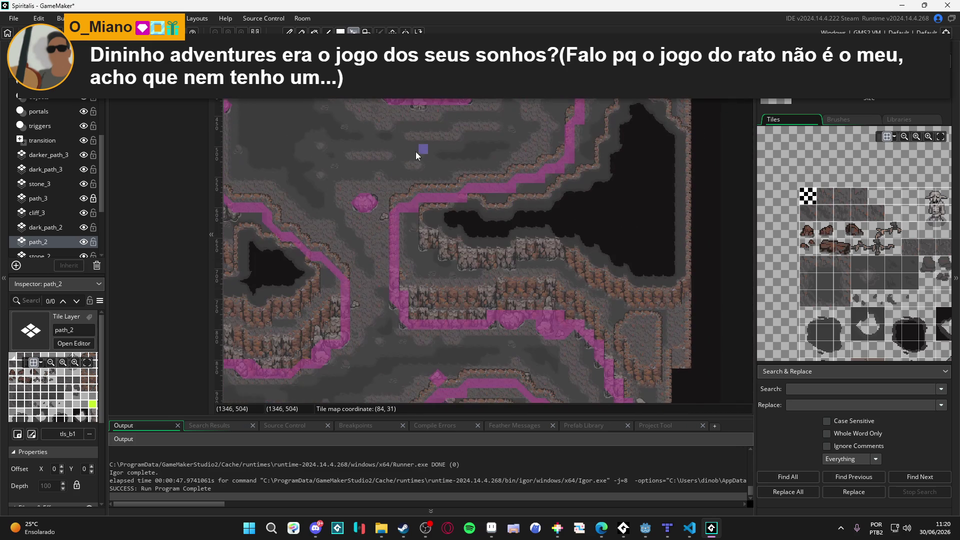
{"action": "left_click", "coordinate": [86, 242]}
{"action": "double_click", "coordinate": [86, 242]}
{"action": "left_click", "coordinate": [86, 242]}
{"action": "left_click", "coordinate": [86, 242]}
{"action": "left_click", "coordinate": [86, 242]}
{"action": "scroll", "coordinate": [391, 263], "scroll_direction": "up", "scroll_amount": 2}
{"action": "scroll", "coordinate": [470, 292], "scroll_direction": "down", "scroll_amount": 2}
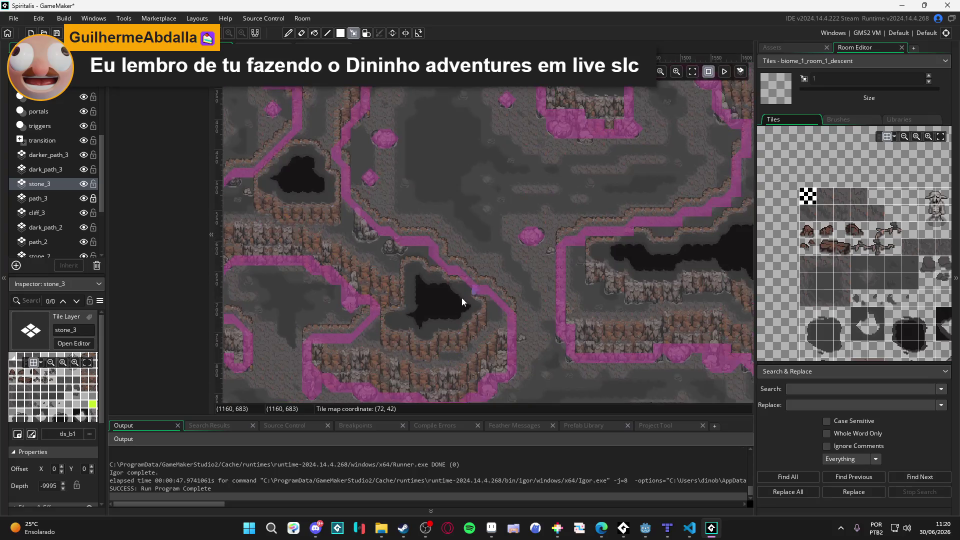
{"action": "left_click", "coordinate": [84, 184]}
{"action": "double_click", "coordinate": [84, 184]}
{"action": "left_click", "coordinate": [84, 184]}
{"action": "mouse_move", "coordinate": [470, 296]}
{"action": "left_mouse_down"}
{"action": "mouse_move", "coordinate": [375, 161]}
{"action": "mouse_move", "coordinate": [391, 112]}
{"action": "left_mouse_up"}
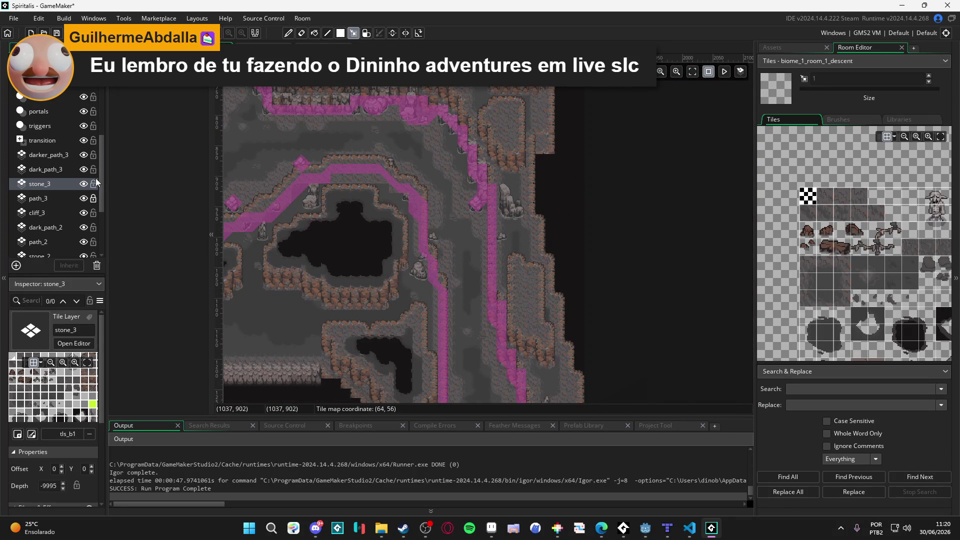
{"action": "double_click", "coordinate": [84, 184]}
{"action": "left_click", "coordinate": [84, 184]}
{"action": "left_click", "coordinate": [84, 184]}
{"action": "double_click", "coordinate": [84, 184]}
{"action": "left_click_drag", "start_coordinate": [365, 298], "coordinate": [227, 192]}
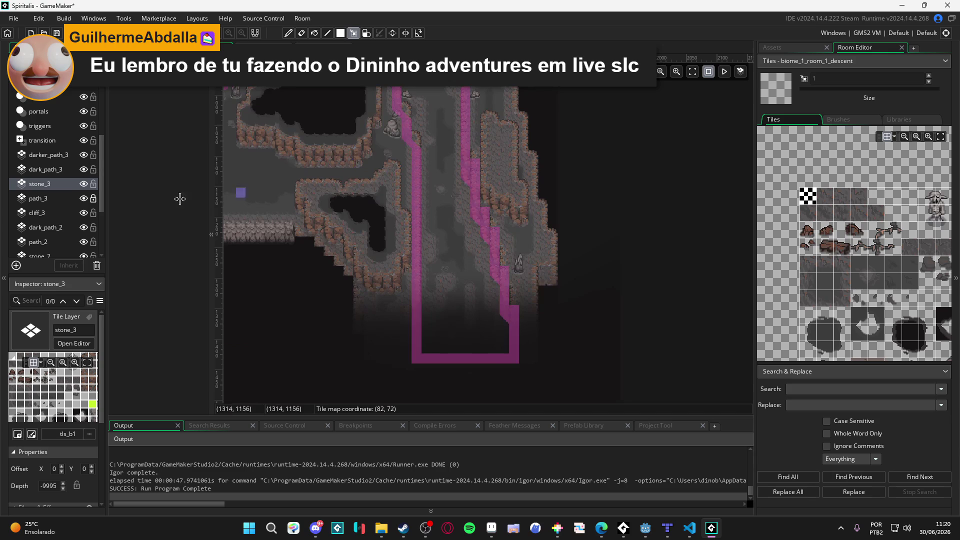
{"action": "left_click", "coordinate": [83, 184]}
{"action": "left_click", "coordinate": [84, 184]}
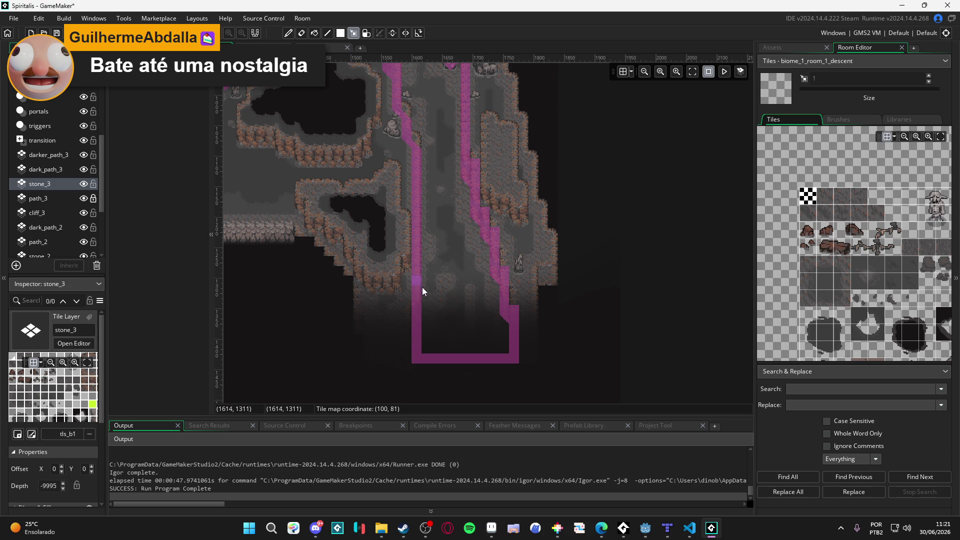
{"action": "scroll", "coordinate": [421, 285], "scroll_direction": "up", "scroll_amount": 2}
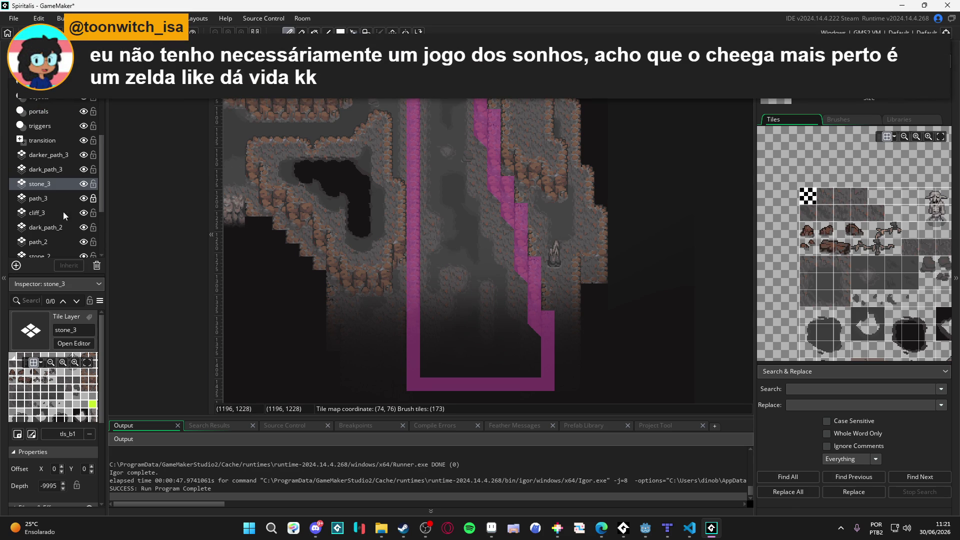
{"action": "scroll", "coordinate": [46, 196], "scroll_direction": "up", "scroll_amount": 3}
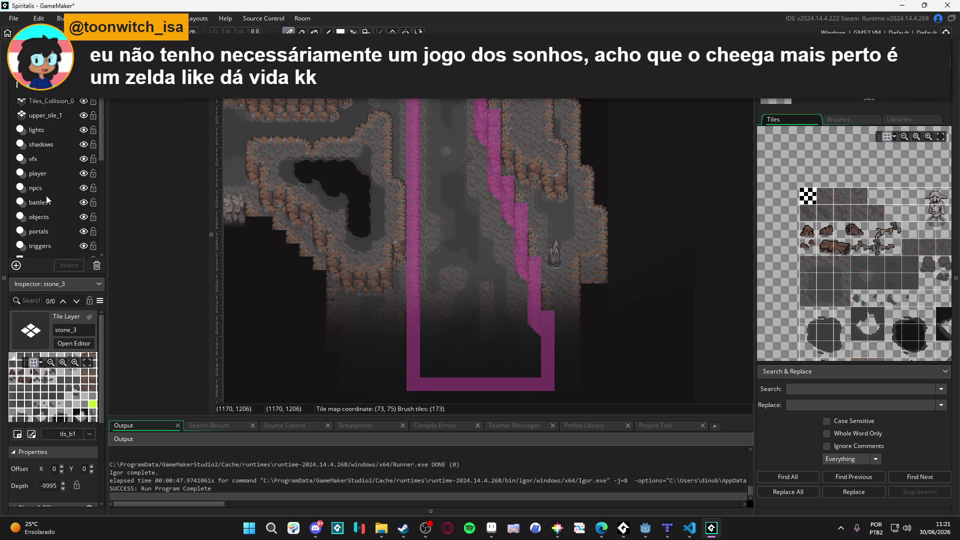
{"action": "left_click", "coordinate": [53, 102]}
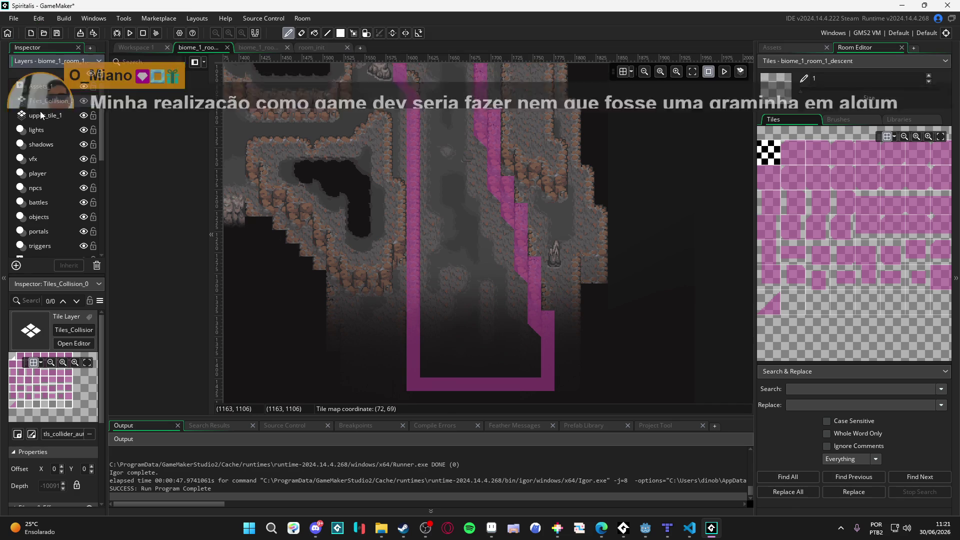
{"action": "left_click", "coordinate": [41, 114]}
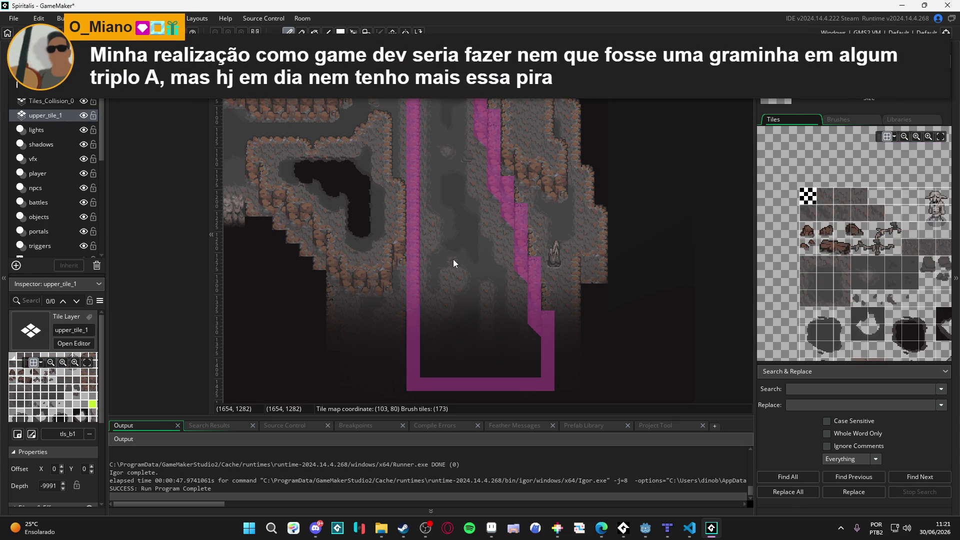
{"action": "key", "text": "m"}
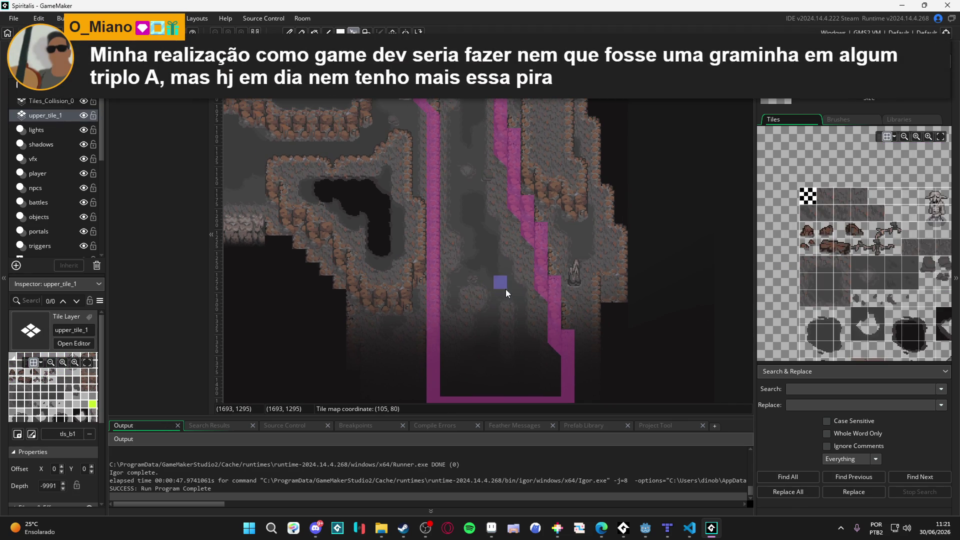
{"action": "scroll", "coordinate": [505, 289], "scroll_direction": "up", "scroll_amount": 3}
{"action": "scroll", "coordinate": [544, 300], "scroll_direction": "left", "scroll_amount": 3}
{"action": "scroll", "coordinate": [551, 298], "scroll_direction": "up", "scroll_amount": 2}
{"action": "scroll", "coordinate": [511, 272], "scroll_direction": "left", "scroll_amount": 3}
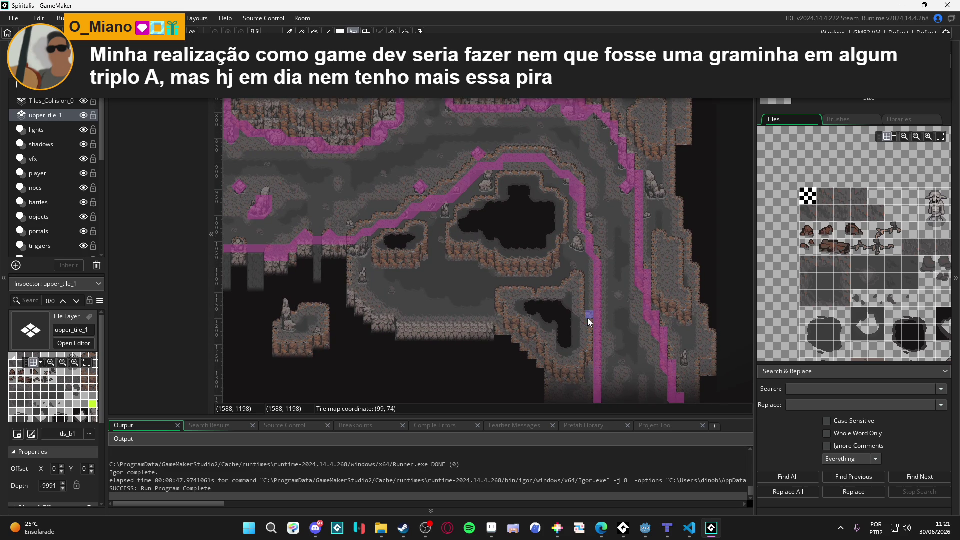
{"action": "scroll", "coordinate": [511, 332], "scroll_direction": "up", "scroll_amount": 5}
{"action": "scroll", "coordinate": [511, 332], "scroll_direction": "left", "scroll_amount": 5}
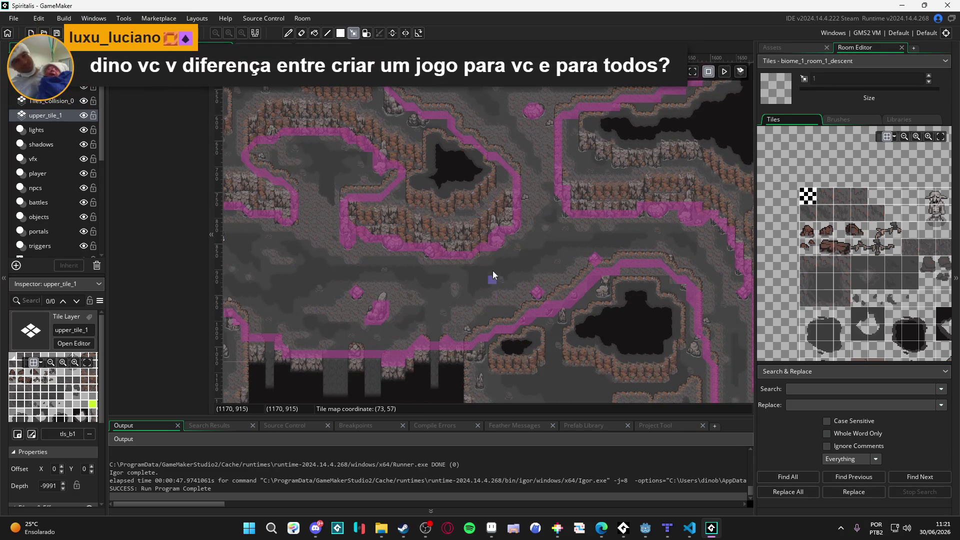
{"action": "scroll", "coordinate": [490, 279], "scroll_direction": "up", "scroll_amount": 7}
{"action": "scroll", "coordinate": [464, 374], "scroll_direction": "right", "scroll_amount": 3}
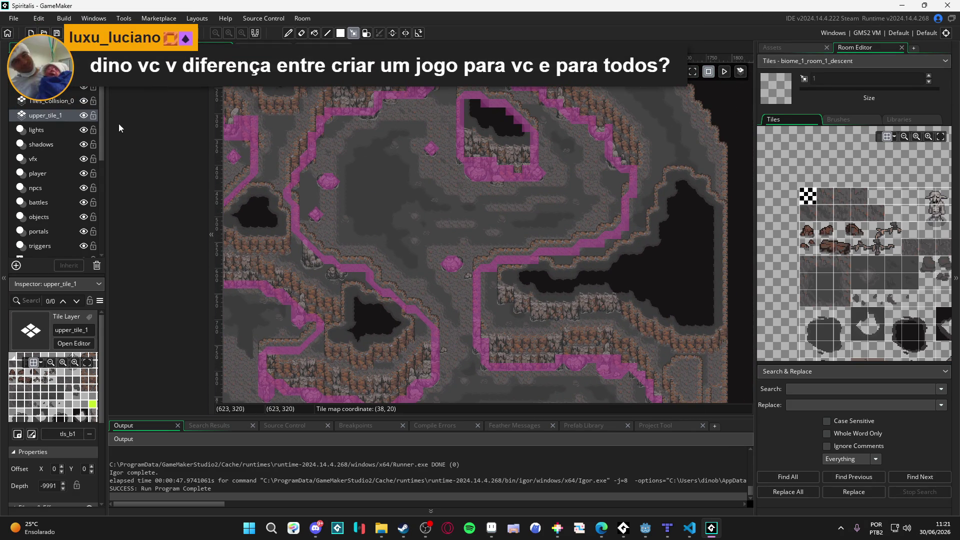
{"action": "scroll", "coordinate": [377, 266], "scroll_direction": "down", "scroll_amount": 3}
{"action": "scroll", "coordinate": [377, 266], "scroll_direction": "left", "scroll_amount": 3}
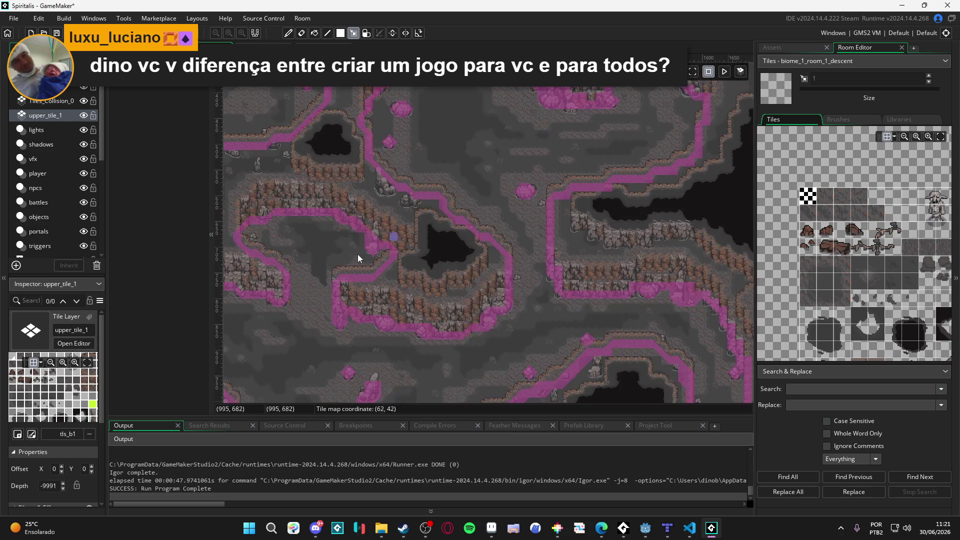
{"action": "scroll", "coordinate": [392, 250], "scroll_direction": "left", "scroll_amount": 2}
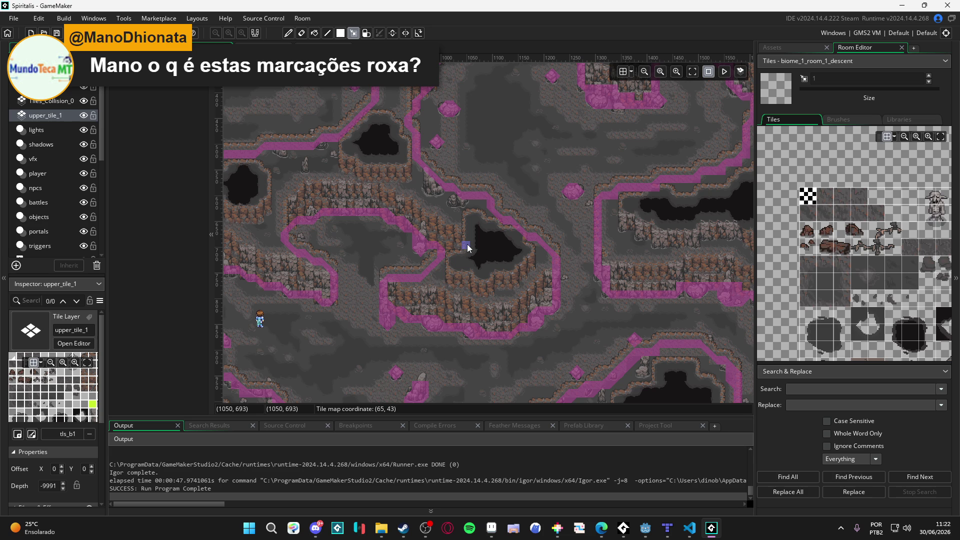
Pan over the upper and lower cliffs of the cave to check them.
{"action": "scroll", "coordinate": [560, 210], "scroll_direction": "right", "scroll_amount": 2}
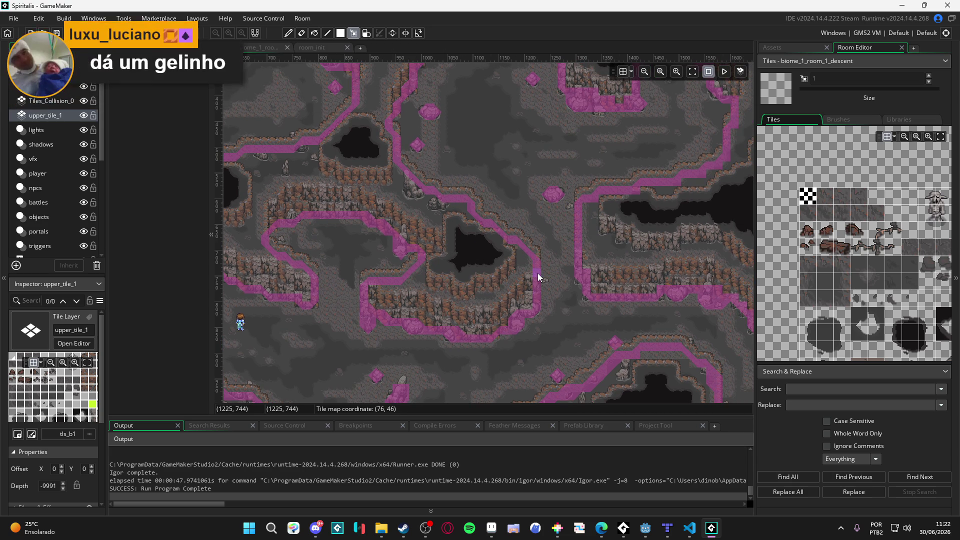
{"action": "mouse_move", "coordinate": [523, 189]}
{"action": "left_mouse_down"}
{"action": "mouse_move", "coordinate": [512, 228]}
{"action": "mouse_move", "coordinate": [527, 267]}
{"action": "left_mouse_up"}
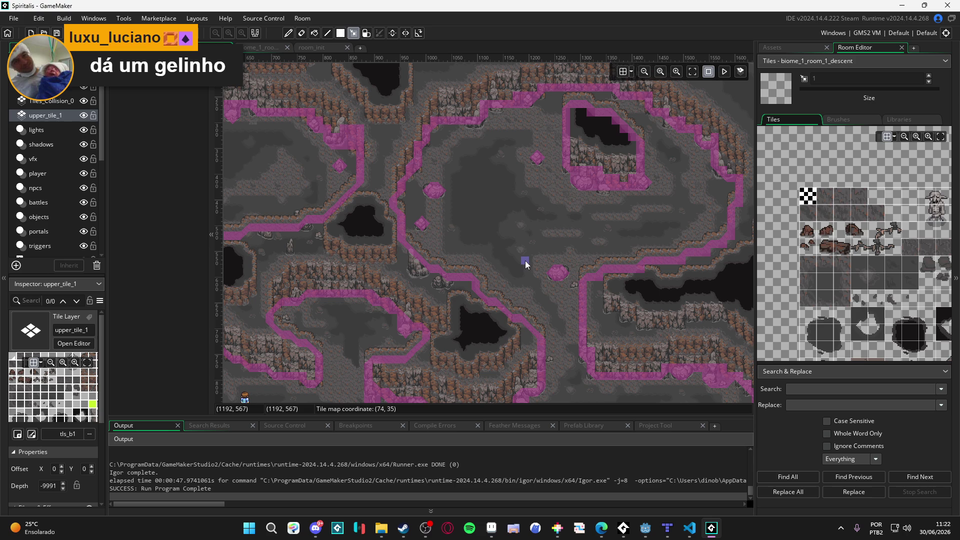
{"action": "left_click_drag", "start_coordinate": [526, 264], "coordinate": [509, 212]}
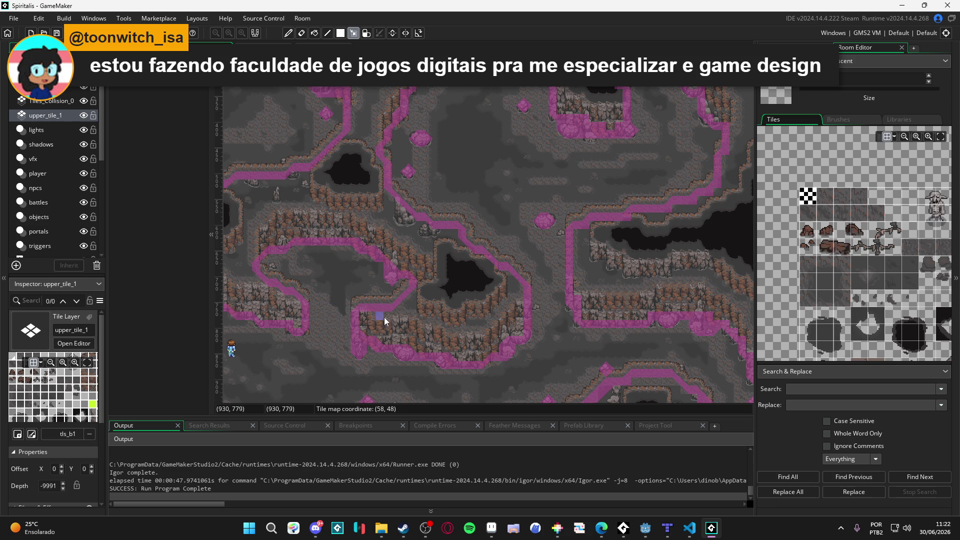
{"action": "left_click_drag", "start_coordinate": [370, 326], "coordinate": [384, 284]}
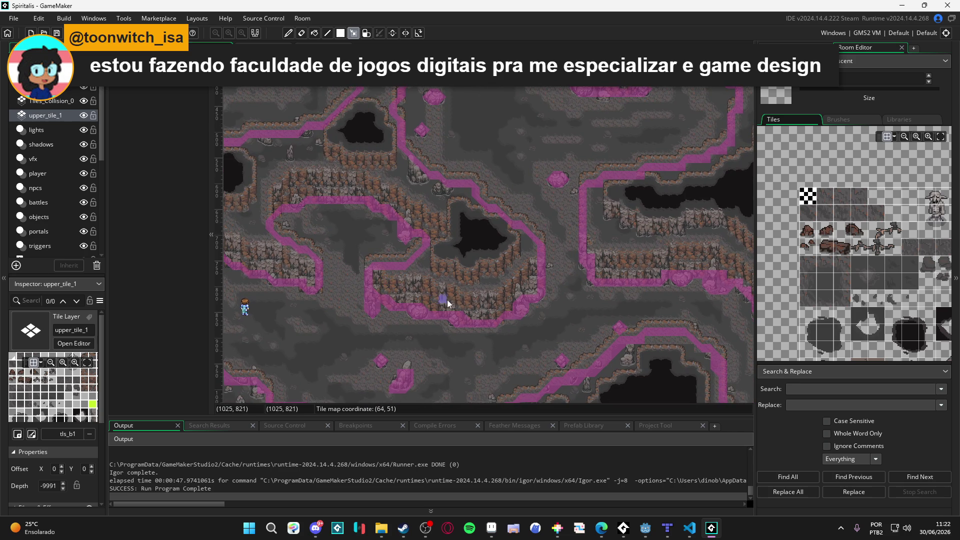
Hide the Tiles_Collision_0 layer and run the game with F5.
{"action": "scroll", "coordinate": [438, 302], "scroll_direction": "down", "scroll_amount": 5}
{"action": "scroll", "coordinate": [392, 234], "scroll_direction": "up", "scroll_amount": 5}
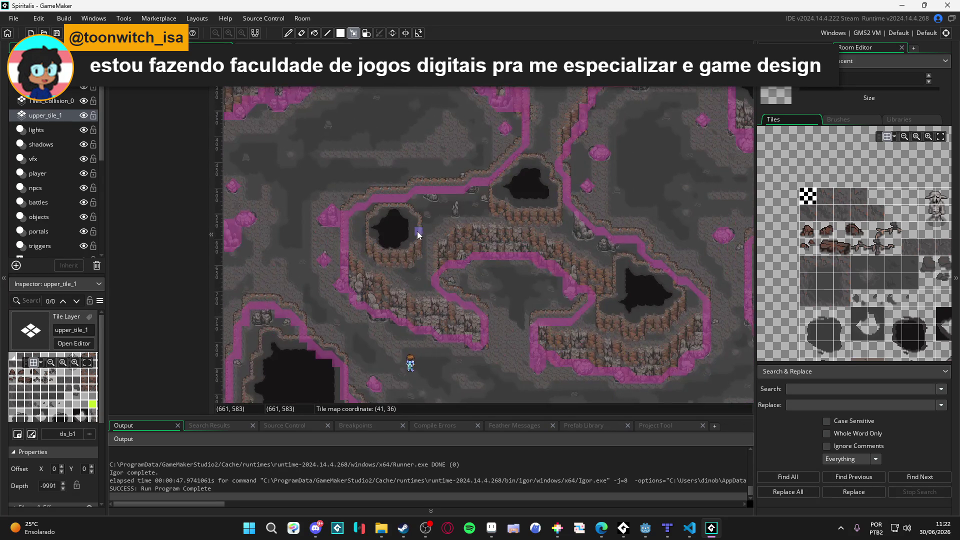
{"action": "scroll", "coordinate": [422, 314], "scroll_direction": "up", "scroll_amount": 3}
{"action": "scroll", "coordinate": [420, 314], "scroll_direction": "down", "scroll_amount": 5}
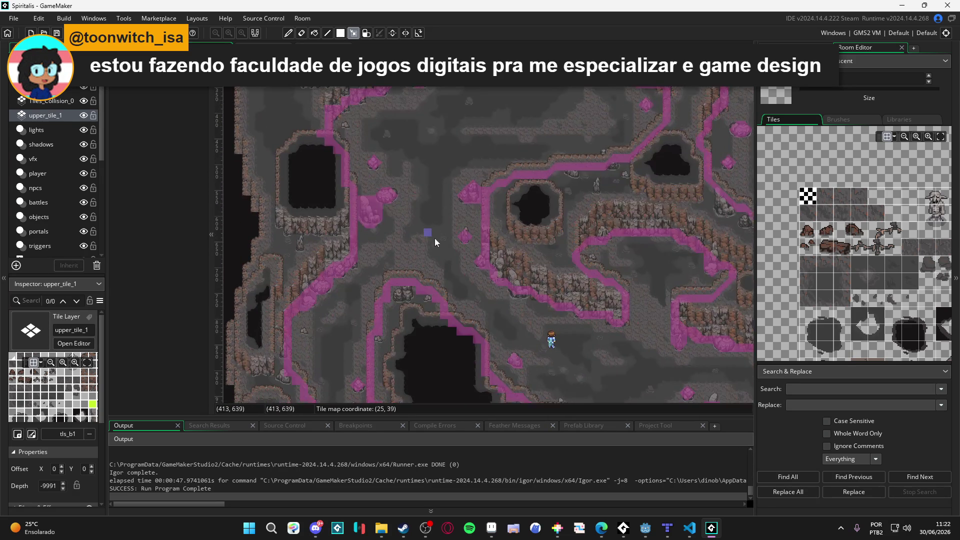
{"action": "scroll", "coordinate": [460, 180], "scroll_direction": "down", "scroll_amount": 5}
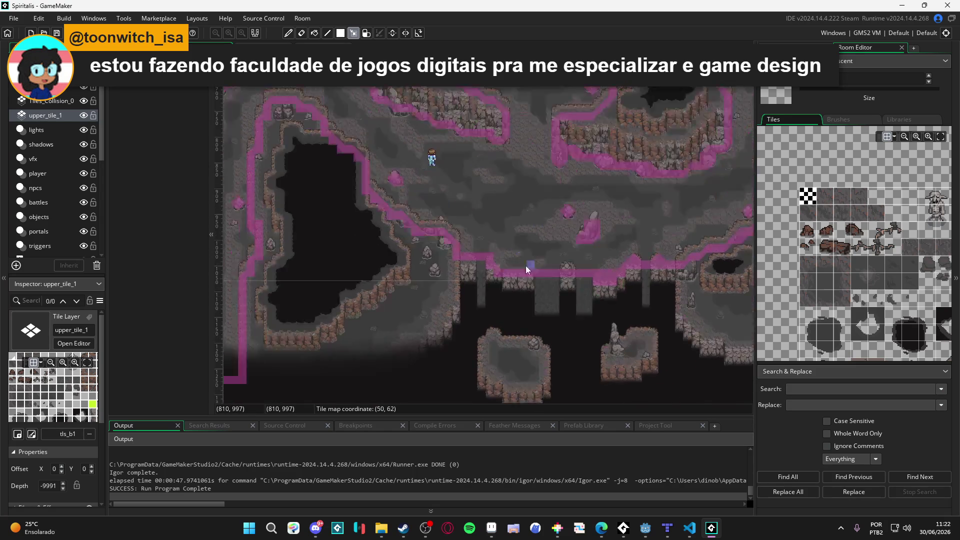
{"action": "scroll", "coordinate": [413, 275], "scroll_direction": "up", "scroll_amount": 5}
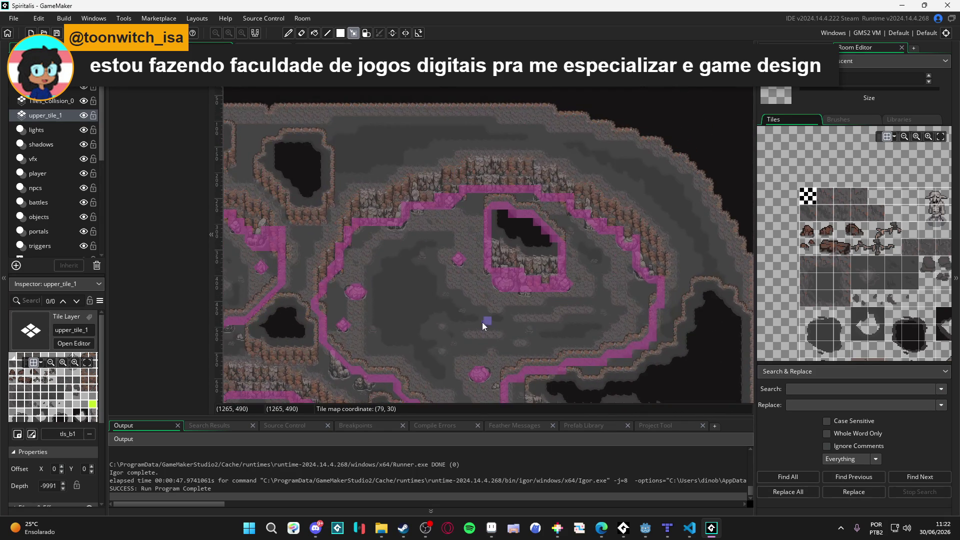
{"action": "scroll", "coordinate": [571, 205], "scroll_direction": "down", "scroll_amount": 5}
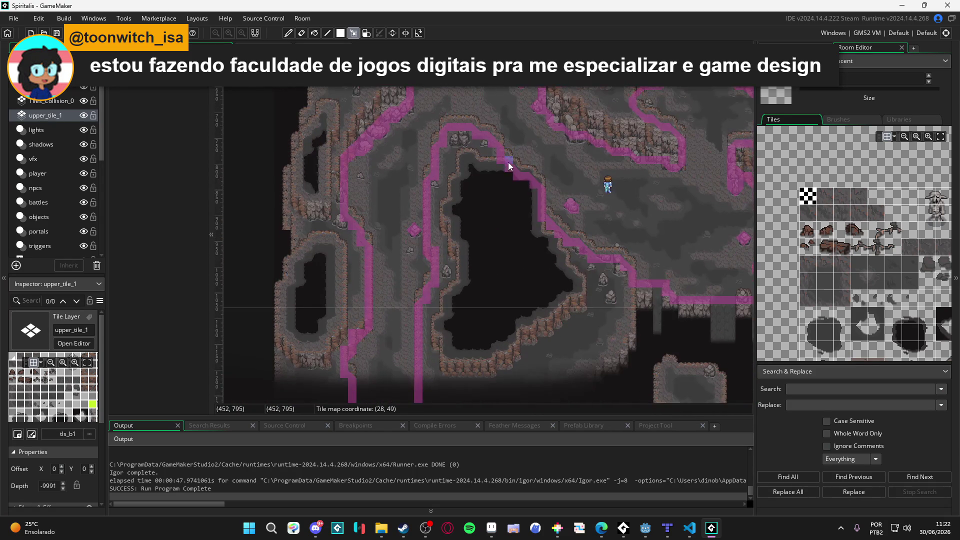
{"action": "scroll", "coordinate": [464, 213], "scroll_direction": "up", "scroll_amount": 1}
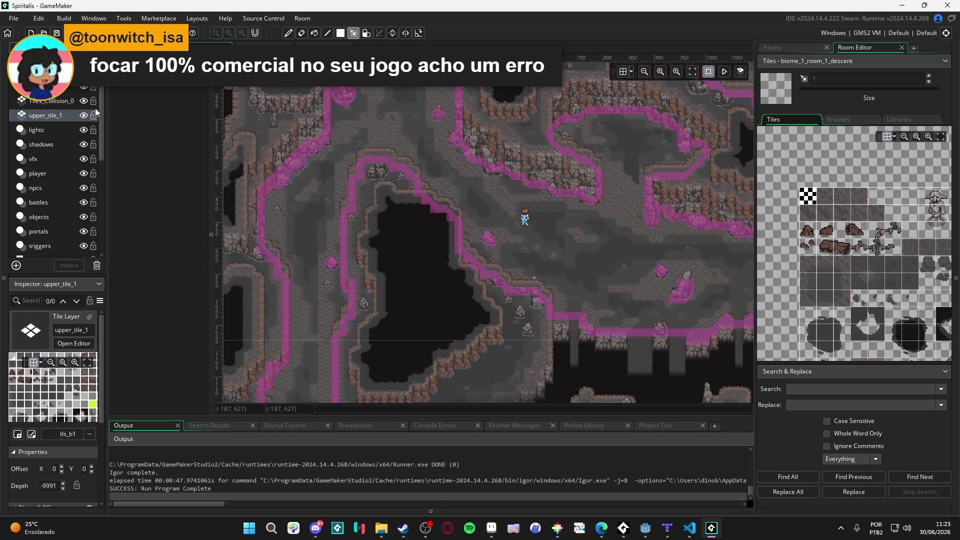
{"action": "left_click", "coordinate": [84, 100]}
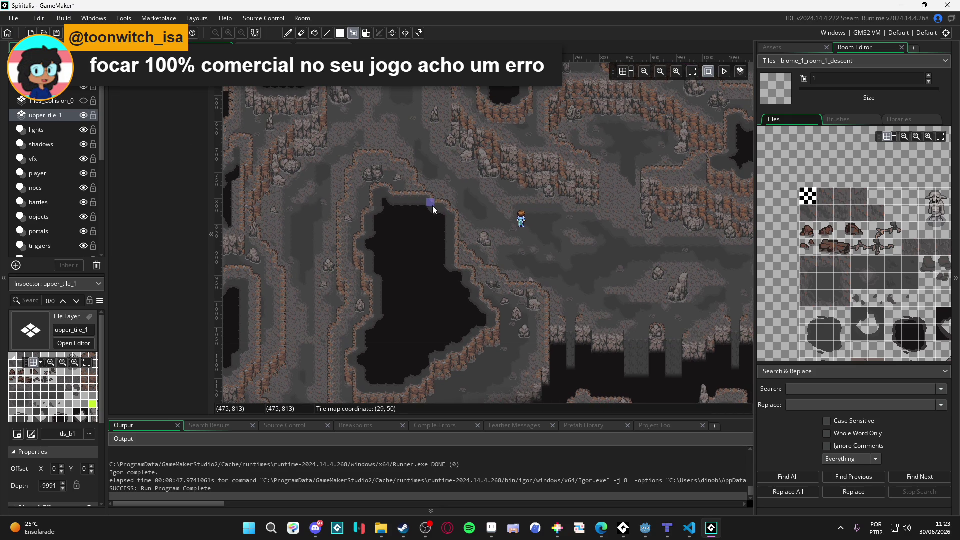
{"action": "key", "text": "F5"}
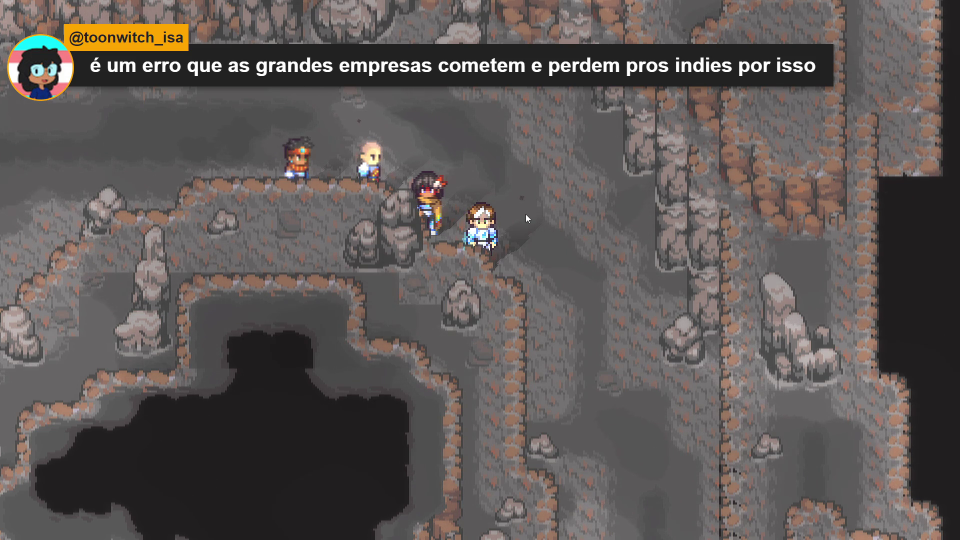
Walk the party south, north, left and right through the grey cave passages.
{"action": "key", "text": "Down"}
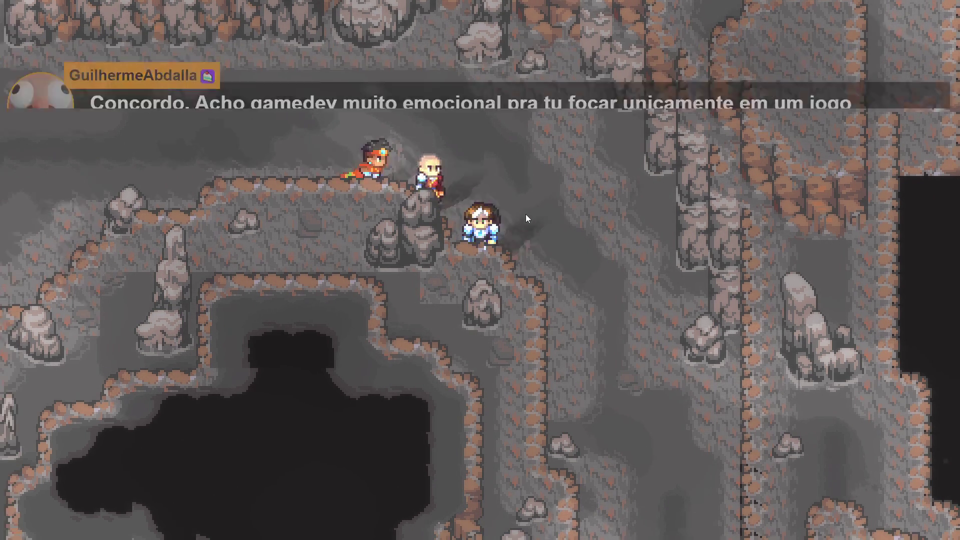
{"action": "key", "text": "Up"}
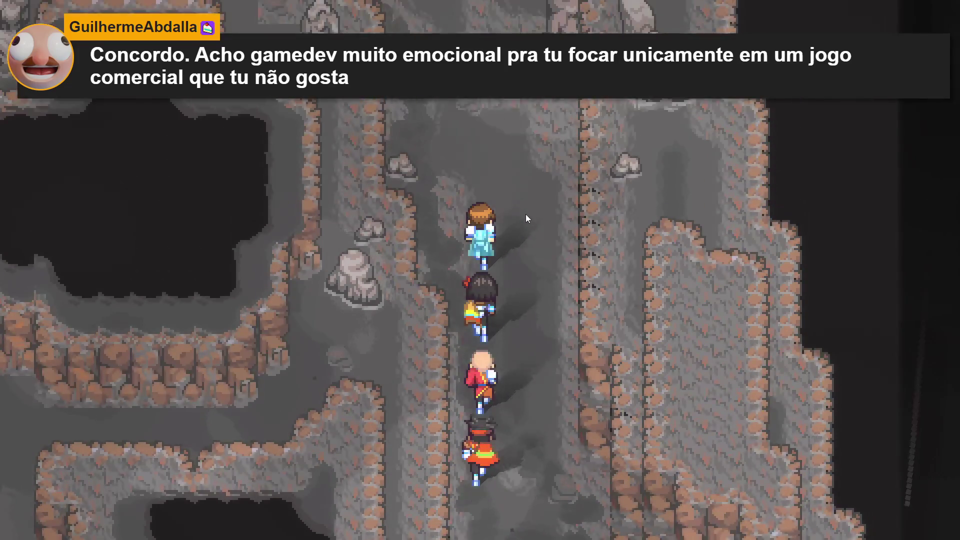
{"action": "key", "text": "Left"}
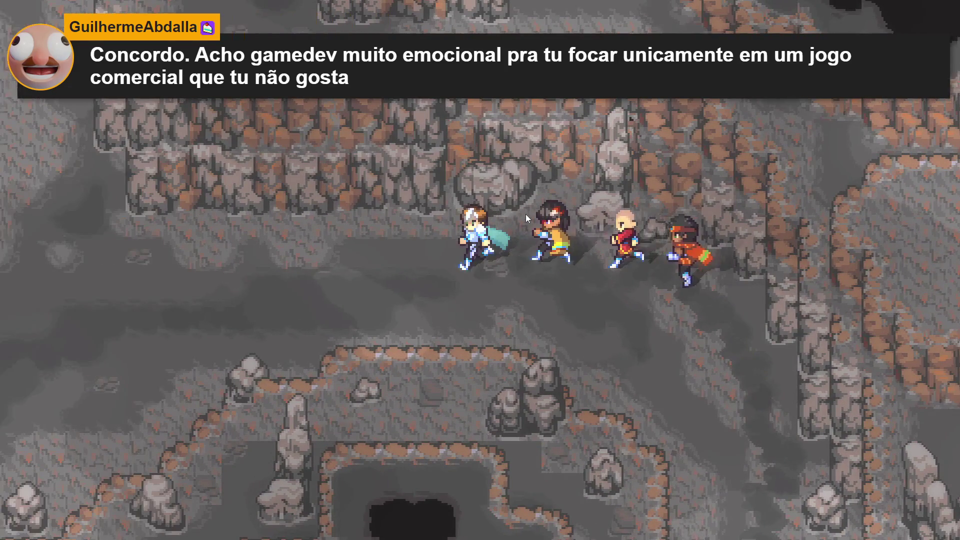
{"action": "key", "text": "Up"}
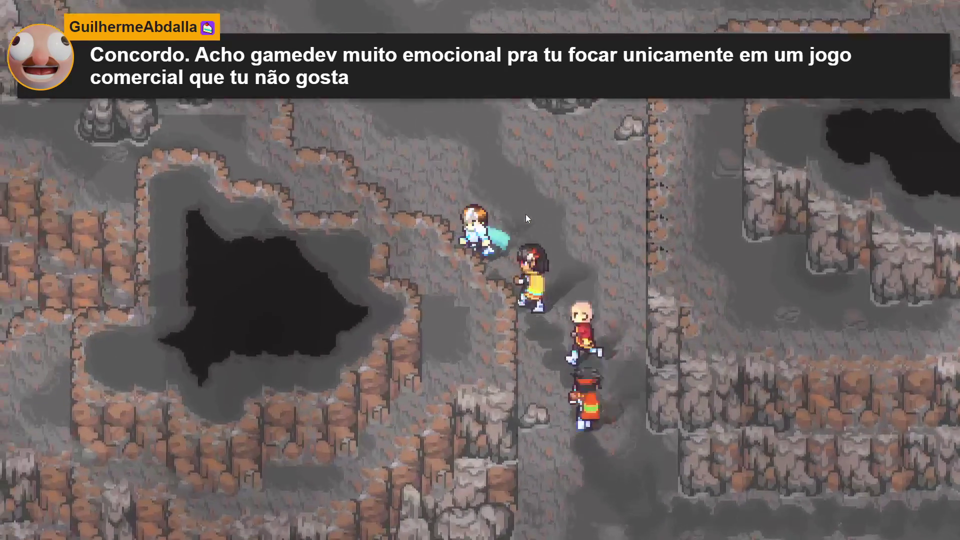
{"action": "key", "text": "Left"}
{"action": "key", "text": "Up"}
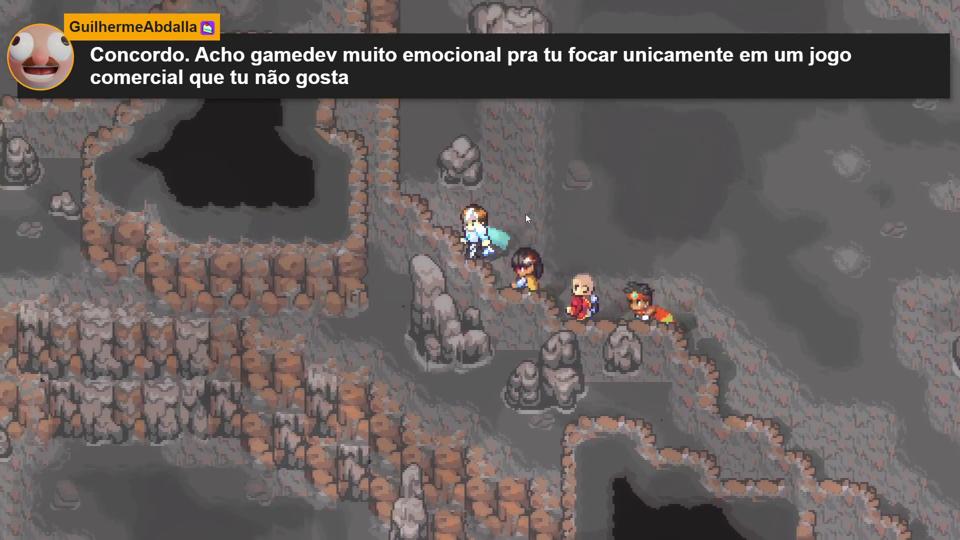
{"action": "key", "text": "Up"}
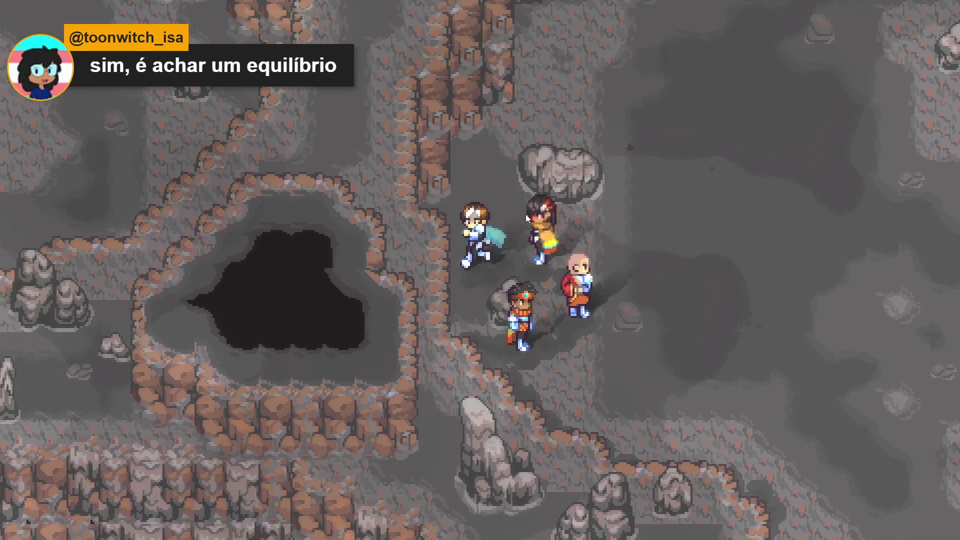
{"action": "key", "text": "Right"}
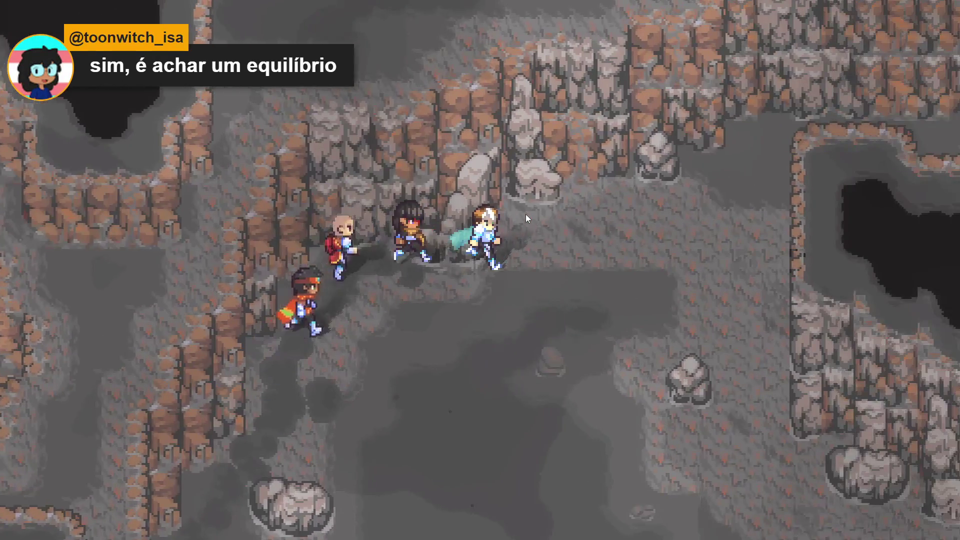
{"action": "key", "text": "Down"}
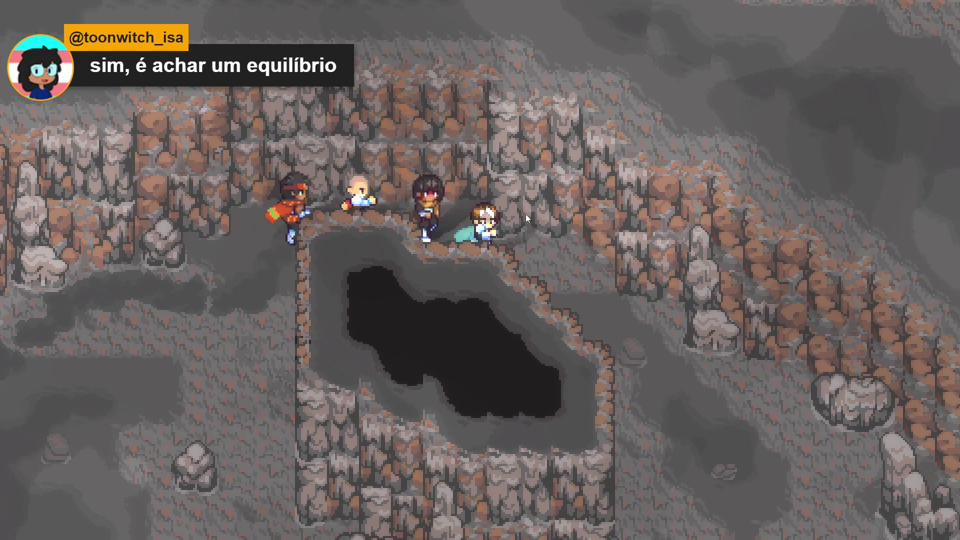
{"action": "key", "text": "Right"}
{"action": "key", "text": "Up"}
{"action": "key", "text": "Left"}
Walk along the cliff edge beside the pit and down the sloping ledge.
{"action": "key", "text": "Down"}
{"action": "key", "text": "Right"}
{"action": "key", "text": "Down"}
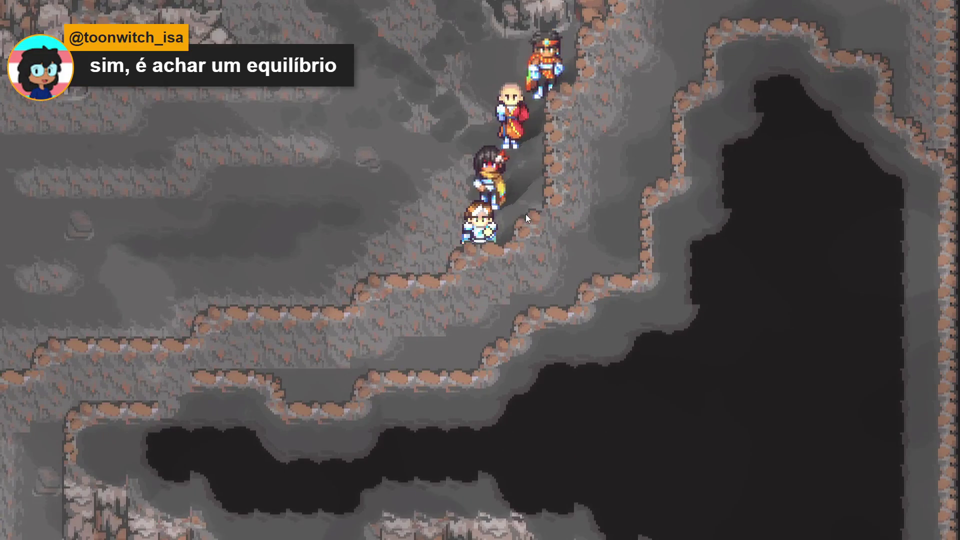
{"action": "key", "text": "Up"}
{"action": "key", "text": "Left"}
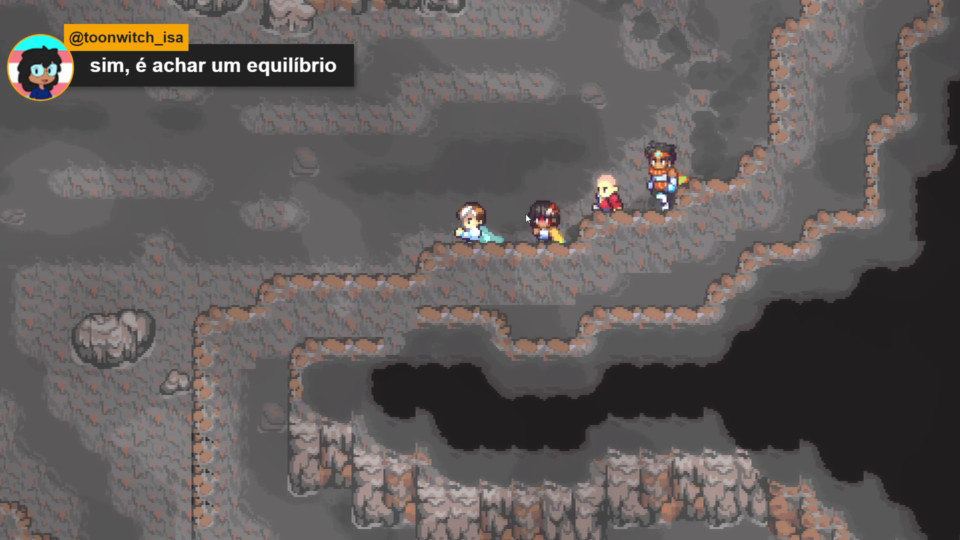
{"action": "key", "text": "Down"}
{"action": "key", "text": "Right"}
{"action": "key", "text": "Left"}
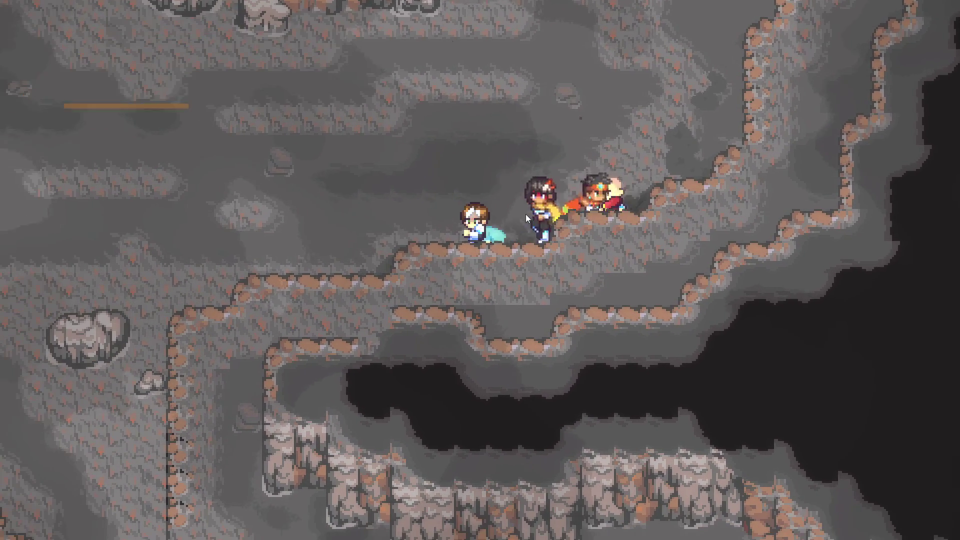
{"action": "key", "text": "Down"}
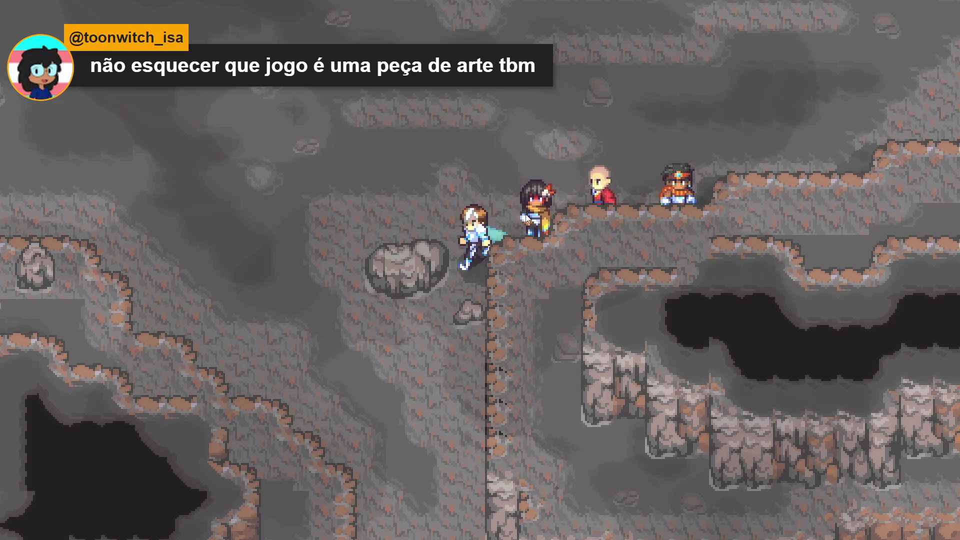
{"action": "key", "text": "Right"}
{"action": "key", "text": "Down"}
{"action": "key", "text": "Left"}
{"action": "key", "text": "Up"}
{"action": "key", "text": "Down"}
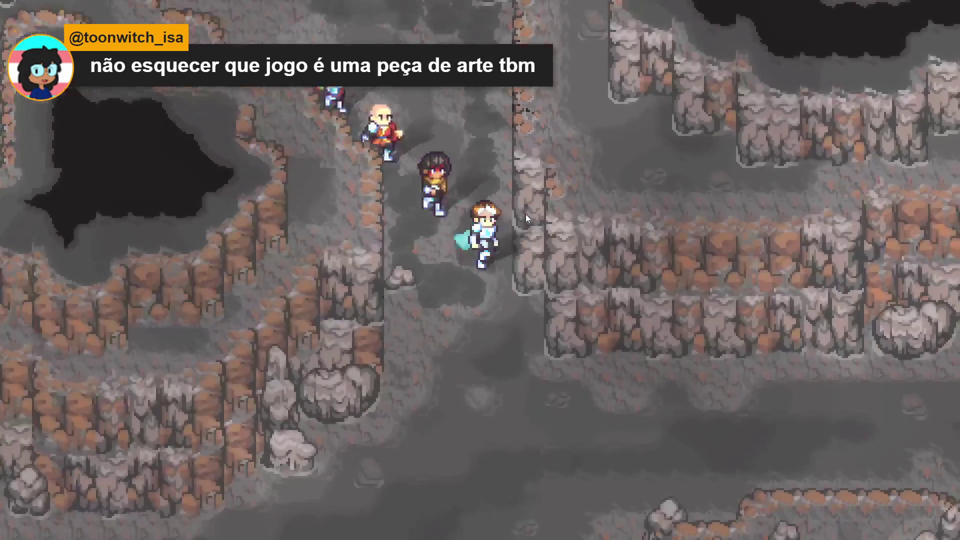
{"action": "key", "text": "Right"}
{"action": "key", "text": "Down"}
Lead the party up and around the cave to the room exit until the screen goes black.
{"action": "key", "text": "Up"}
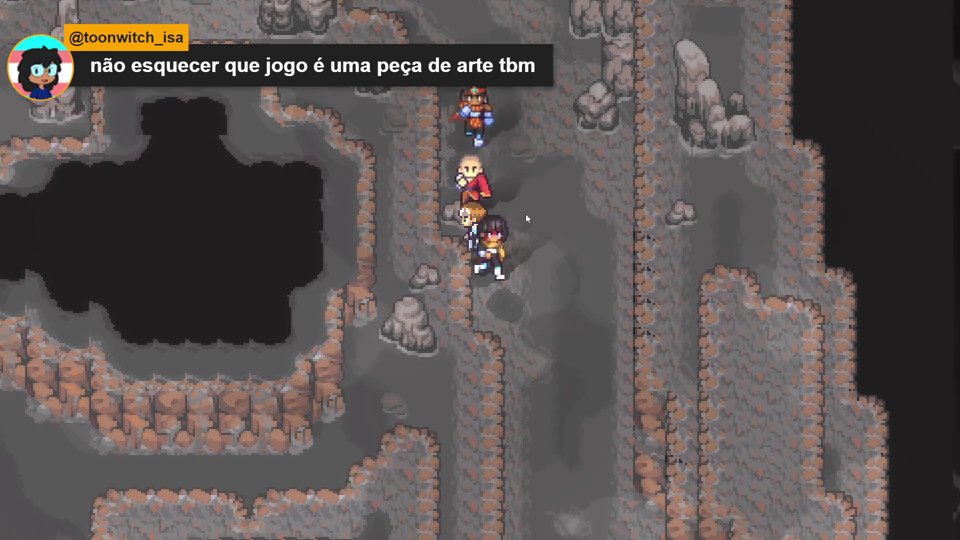
{"action": "key", "text": "Left"}
{"action": "key", "text": "Down"}
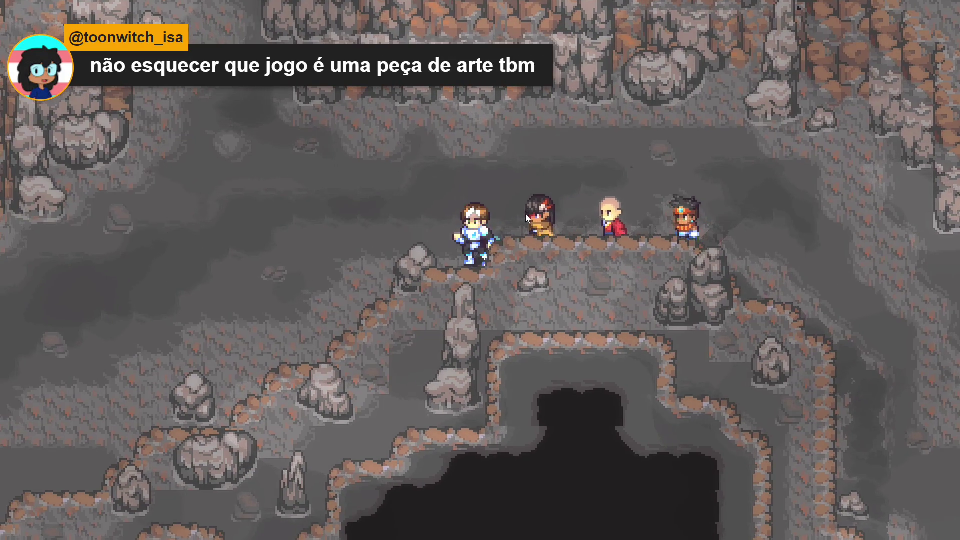
{"action": "key", "text": "Up"}
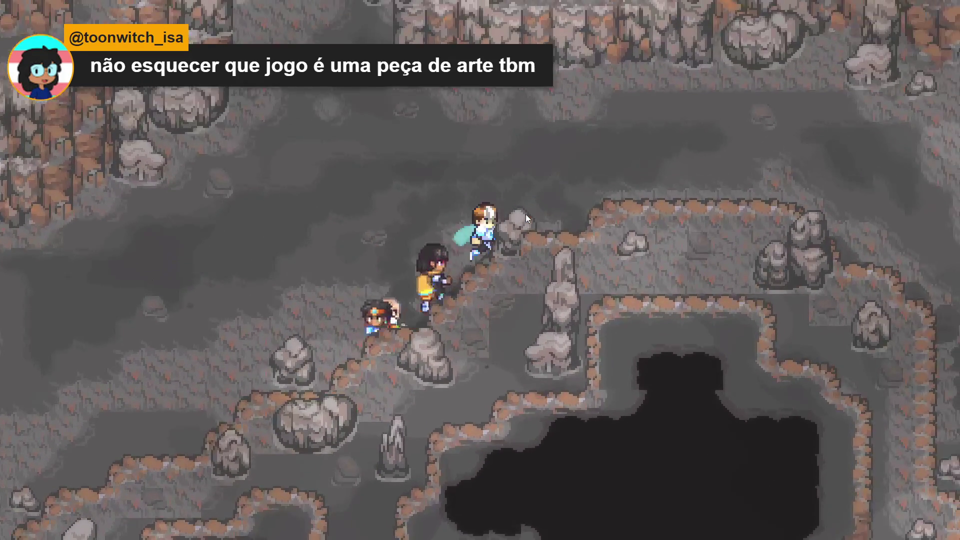
{"action": "key", "text": "Left"}
{"action": "key", "text": "Down"}
{"action": "key", "text": "Left"}
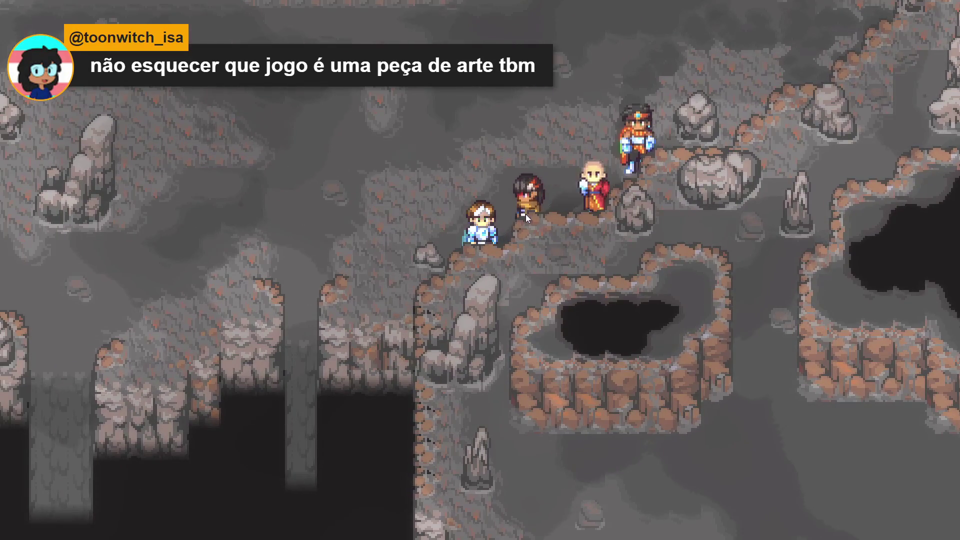
{"action": "key", "text": "Up"}
{"action": "key", "text": "Right"}
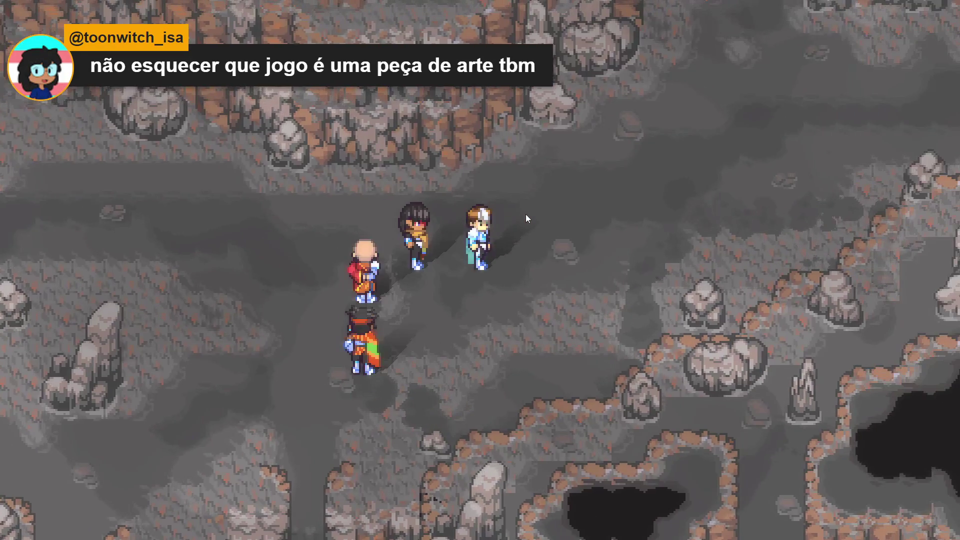
{"action": "key", "text": "Down"}
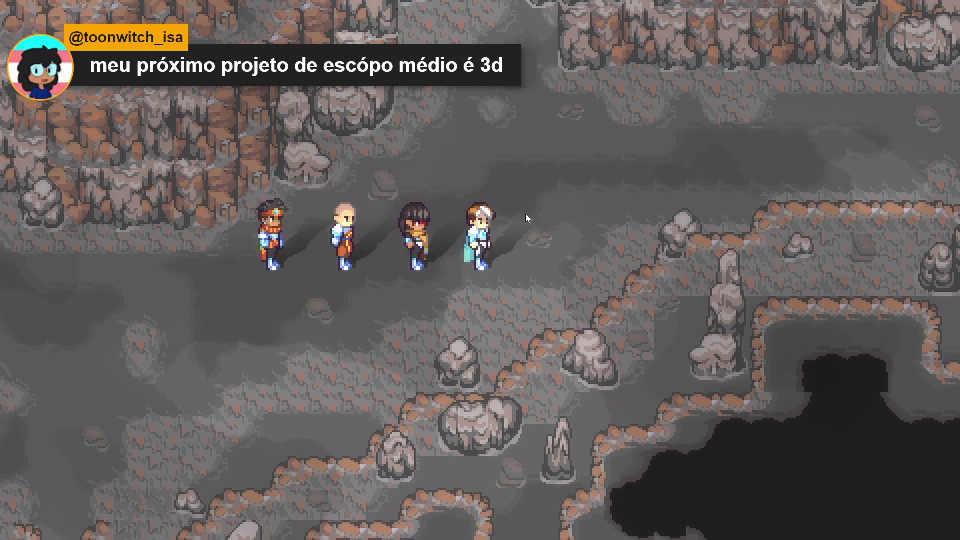
{"action": "key", "text": "Up"}
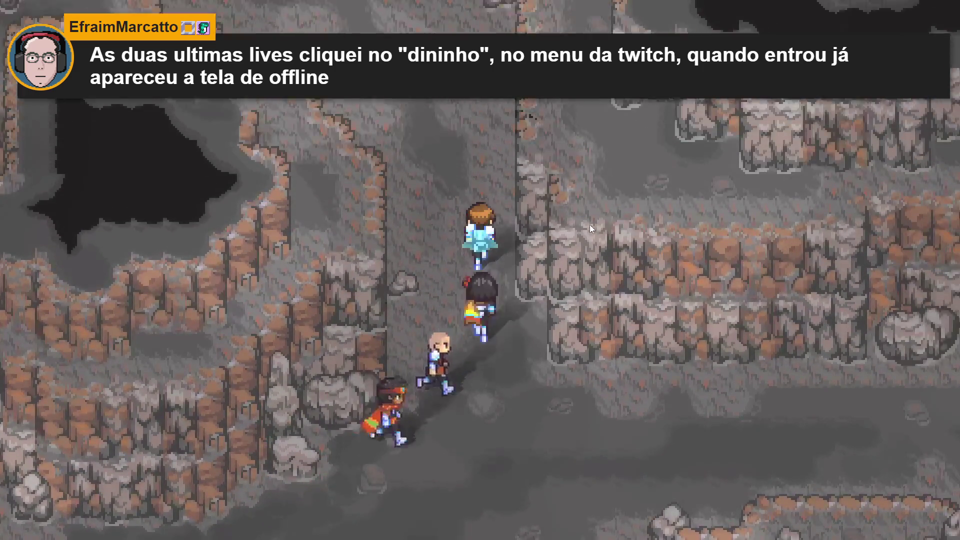
{"action": "key", "text": "Up"}
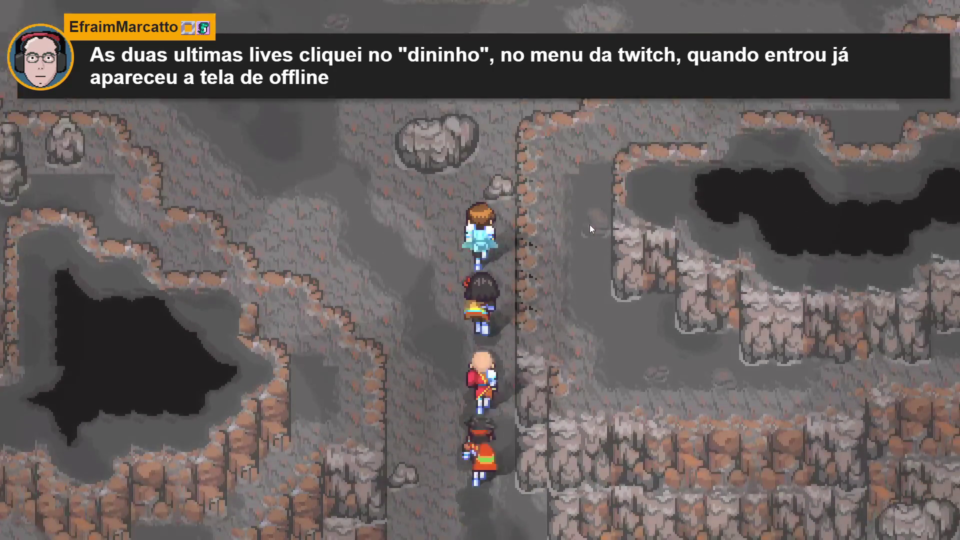
{"action": "key", "text": "Down"}
{"action": "key", "text": "Left"}
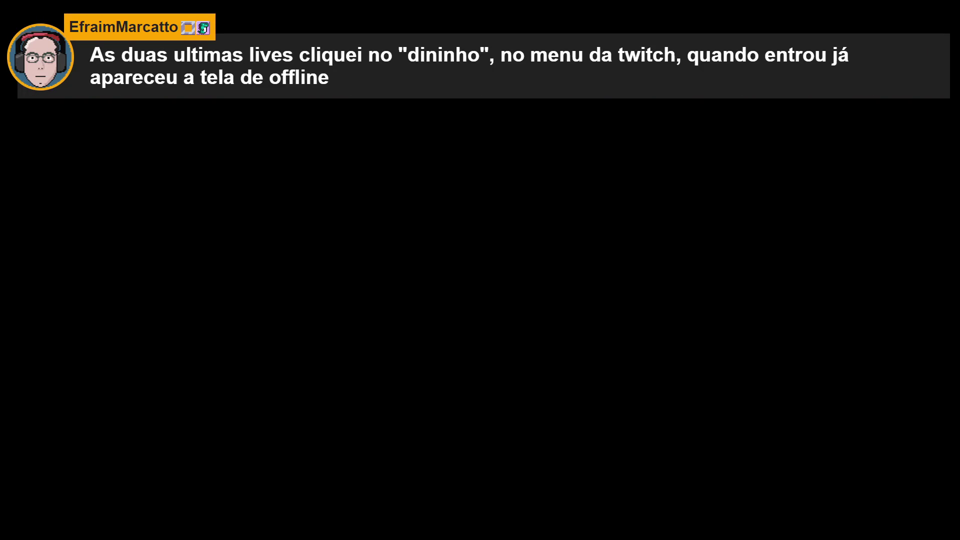
Return to the room editor and marquee-select the tiles around the rock at the cliff base.
{"action": "key", "text": "alt+Tab"}
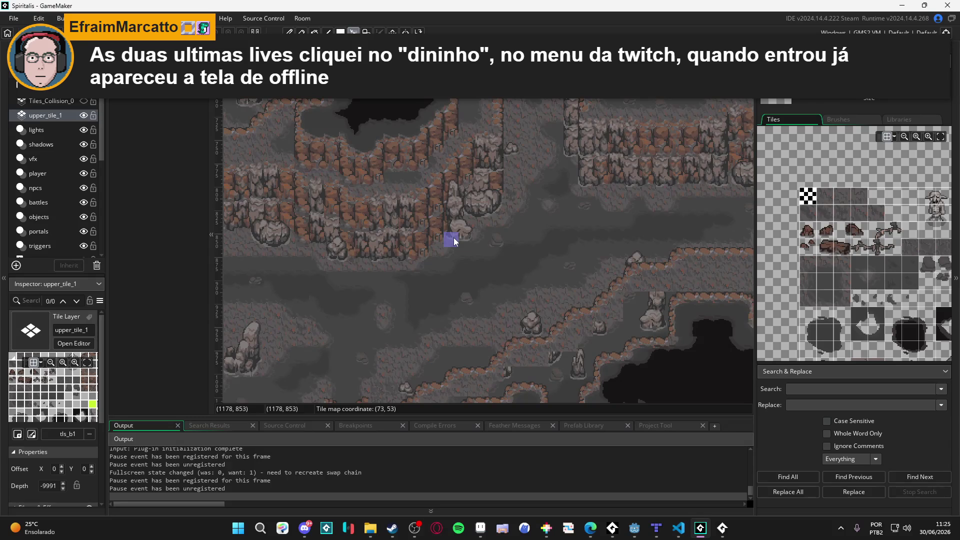
{"action": "key", "text": "d"}
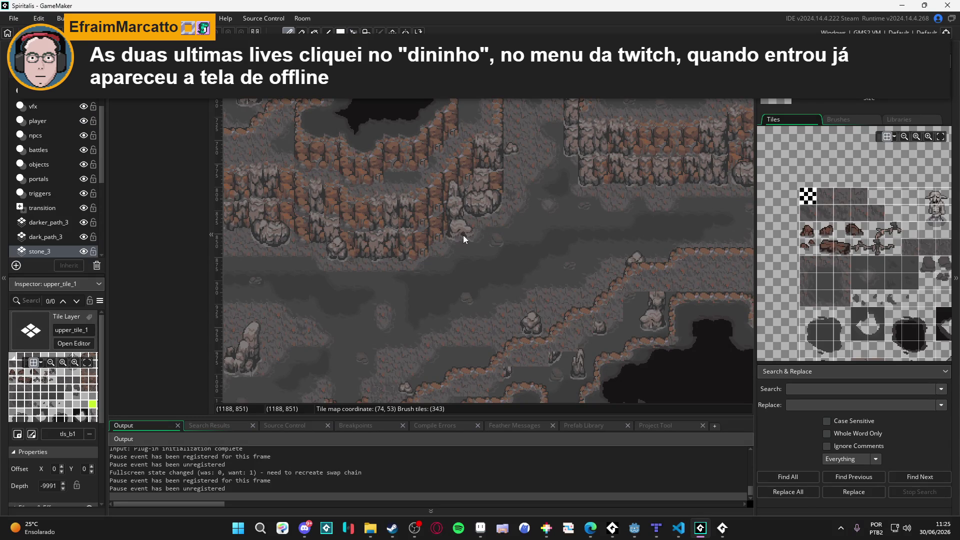
{"action": "key", "text": "m"}
{"action": "mouse_move", "coordinate": [453, 233]}
{"action": "left_mouse_down"}
{"action": "mouse_move", "coordinate": [458, 190]}
{"action": "mouse_move", "coordinate": [473, 174]}
{"action": "mouse_move", "coordinate": [475, 213]}
{"action": "left_mouse_up"}
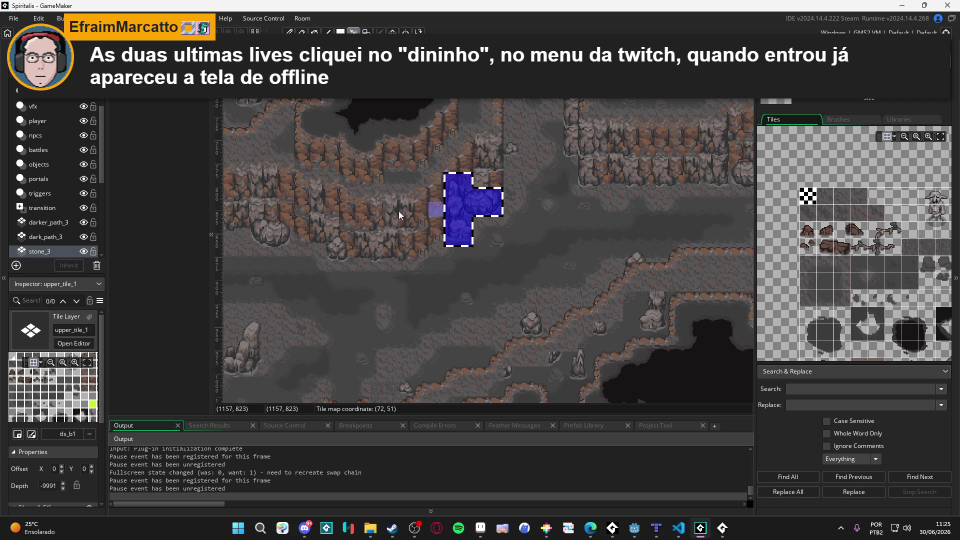
Toggle stone_3 visibility to compare, then reselect the rock's tiles on stone_3.
{"action": "left_click", "coordinate": [86, 251]}
{"action": "left_click", "coordinate": [86, 251]}
{"action": "left_click", "coordinate": [86, 251]}
{"action": "left_click", "coordinate": [86, 250]}
{"action": "scroll", "coordinate": [86, 250], "scroll_direction": "down", "scroll_amount": 1}
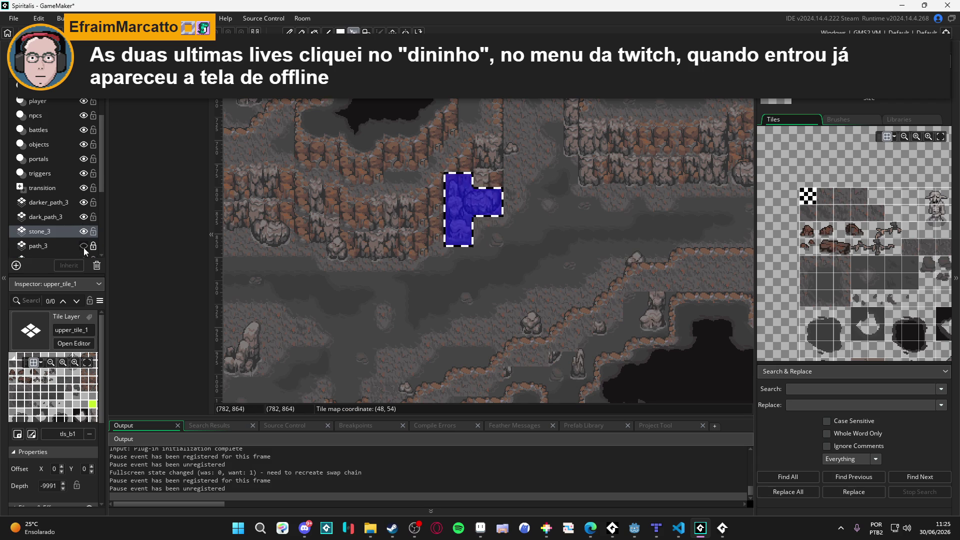
{"action": "left_click", "coordinate": [64, 247]}
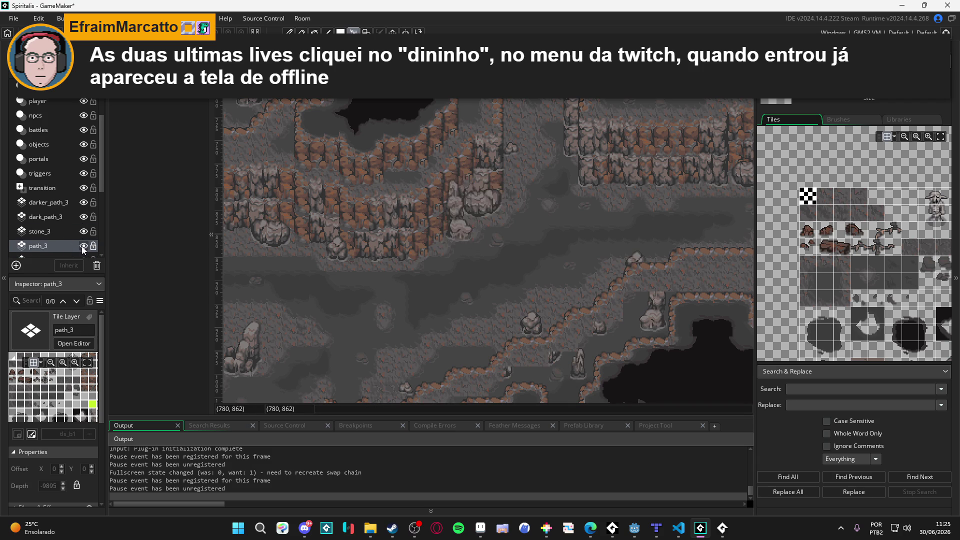
{"action": "left_click", "coordinate": [50, 231]}
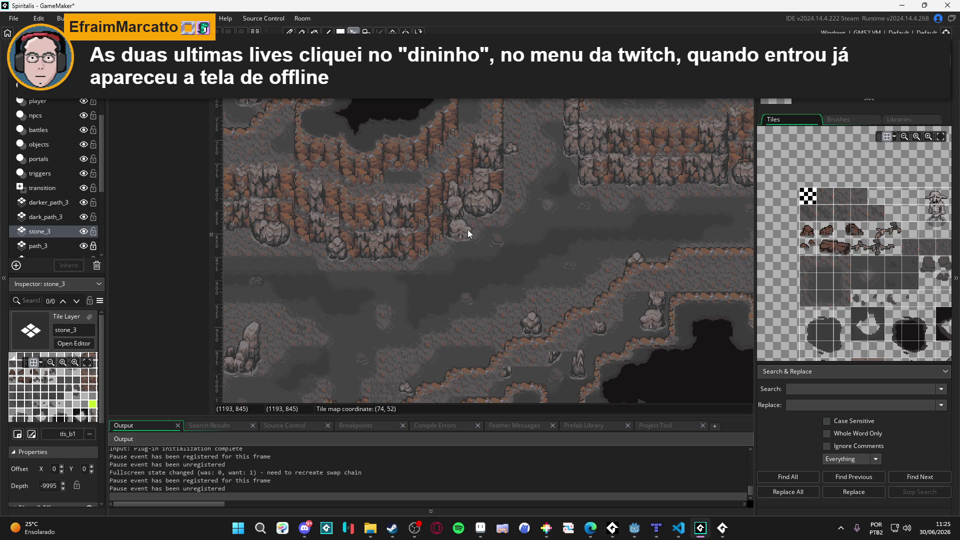
{"action": "mouse_move", "coordinate": [469, 235]}
{"action": "left_mouse_down"}
{"action": "mouse_move", "coordinate": [447, 205]}
{"action": "mouse_move", "coordinate": [447, 186]}
{"action": "left_mouse_up"}
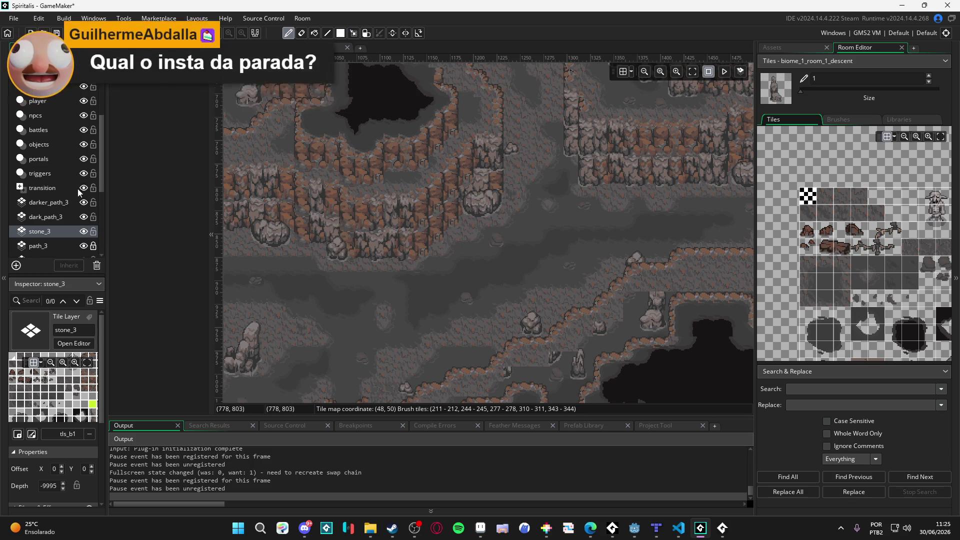
Make stone_2 the layer being edited, then switch over to the web browser.
{"action": "scroll", "coordinate": [74, 202], "scroll_direction": "down", "scroll_amount": 2}
{"action": "scroll", "coordinate": [74, 202], "scroll_direction": "down", "scroll_amount": 2}
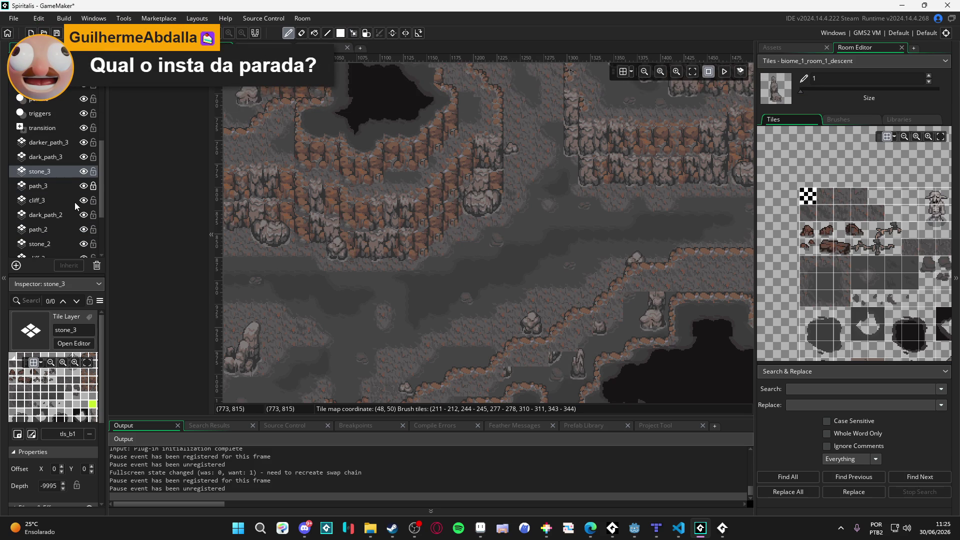
{"action": "scroll", "coordinate": [71, 202], "scroll_direction": "down", "scroll_amount": 2}
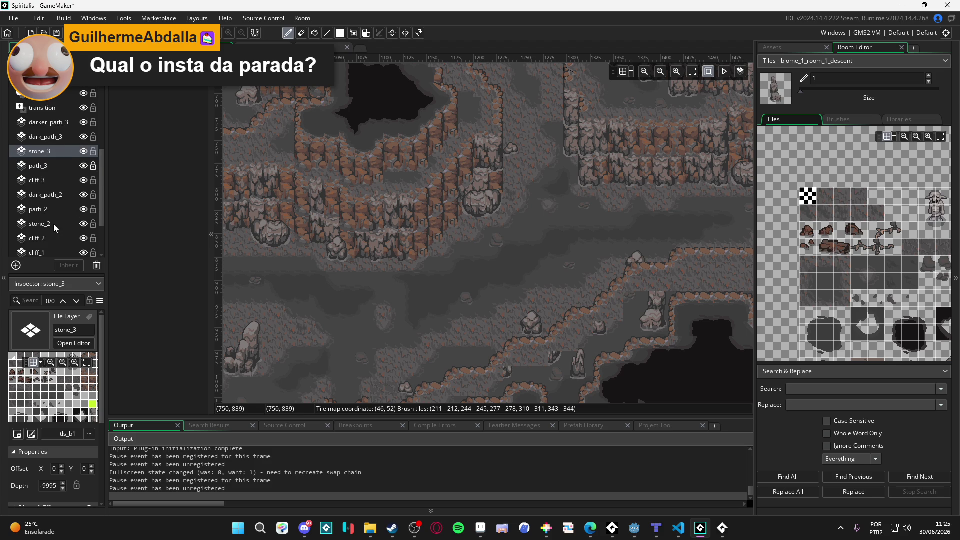
{"action": "left_click", "coordinate": [53, 224]}
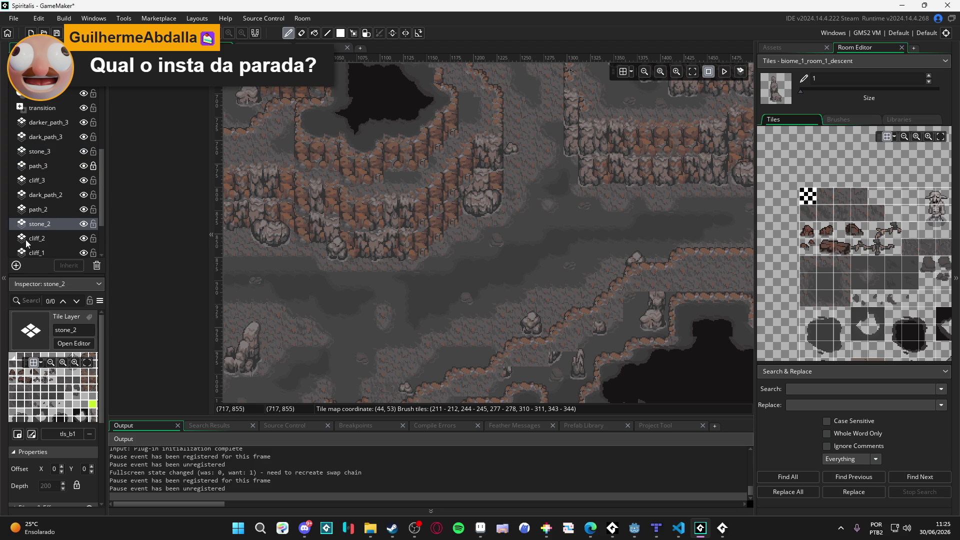
{"action": "scroll", "coordinate": [44, 230], "scroll_direction": "down", "scroll_amount": 2}
{"action": "scroll", "coordinate": [44, 230], "scroll_direction": "down", "scroll_amount": 1}
{"action": "scroll", "coordinate": [47, 230], "scroll_direction": "down", "scroll_amount": 1}
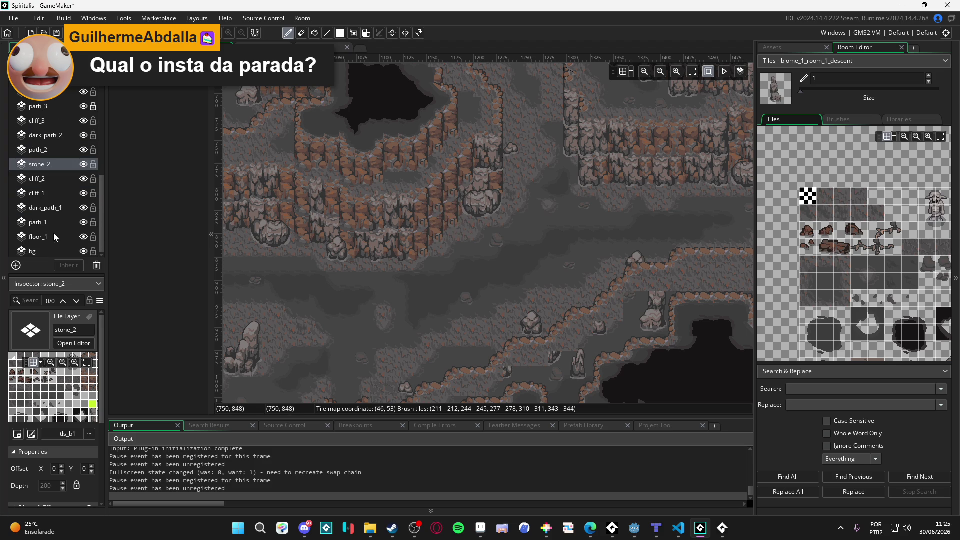
{"action": "scroll", "coordinate": [48, 222], "scroll_direction": "up", "scroll_amount": 1}
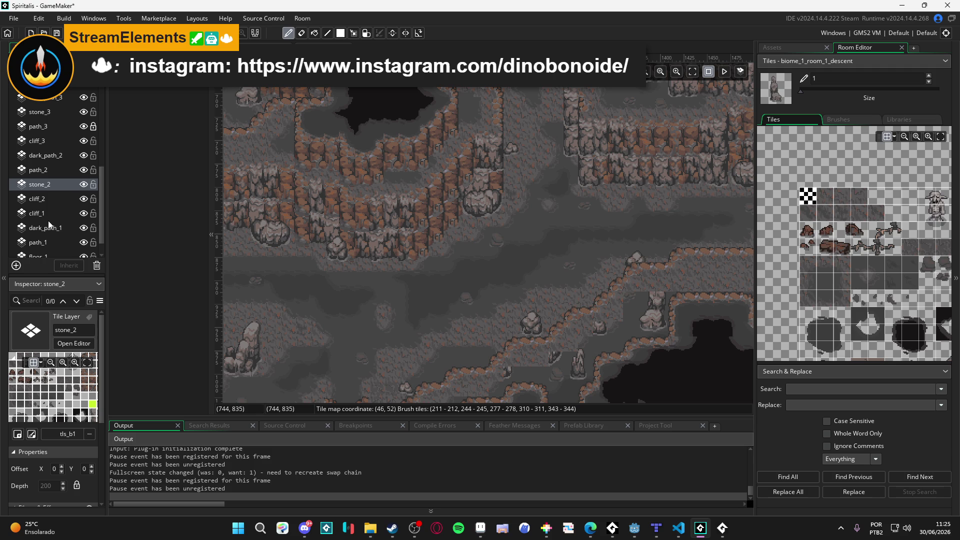
{"action": "key", "text": "alt+Tab"}
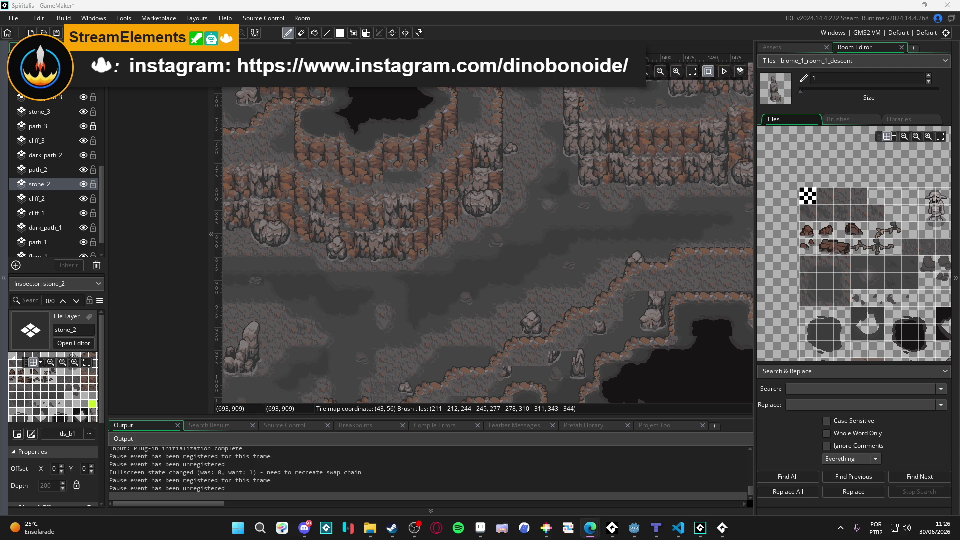
{"action": "mouse_move", "coordinate": [590, 528]}
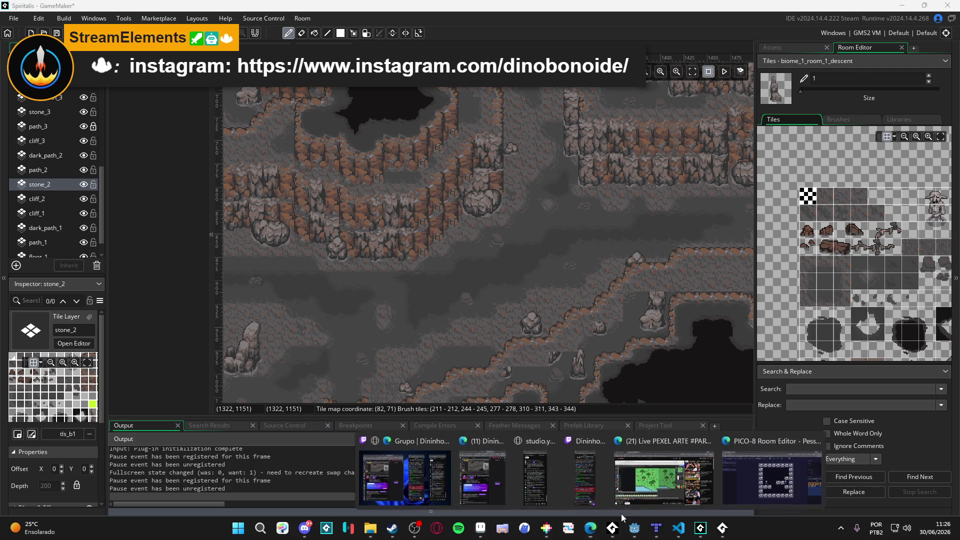
{"action": "left_click", "coordinate": [686, 492]}
{"action": "left_click", "coordinate": [590, 529]}
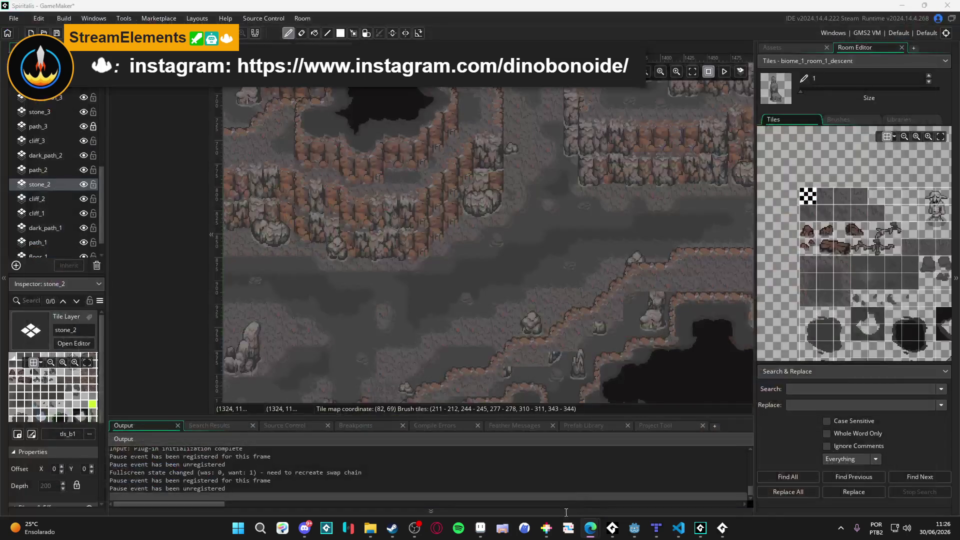
{"action": "left_click", "coordinate": [590, 529]}
{"action": "left_click", "coordinate": [721, 480]}
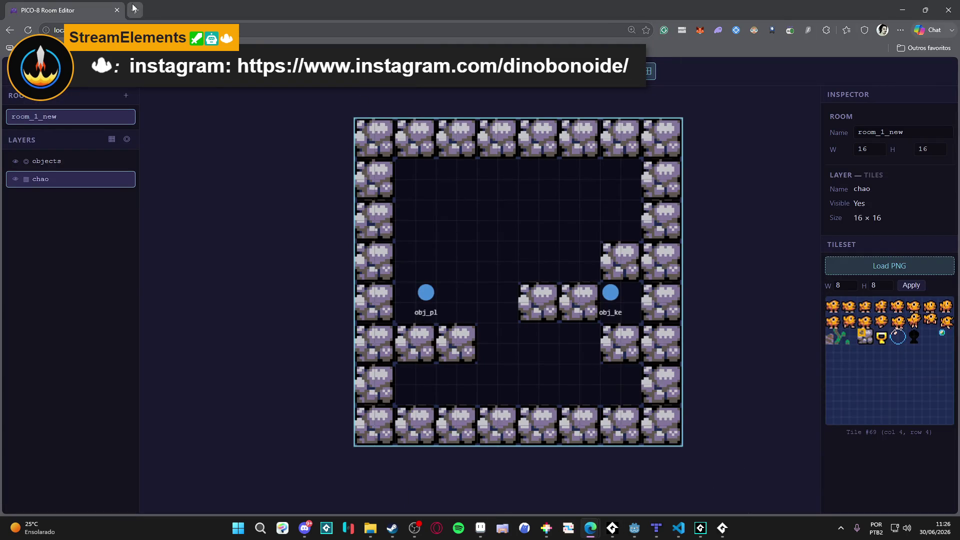
{"action": "key", "text": "ctrl+t"}
{"action": "type", "text": "generous"}
{"action": "key", "text": "Return"}
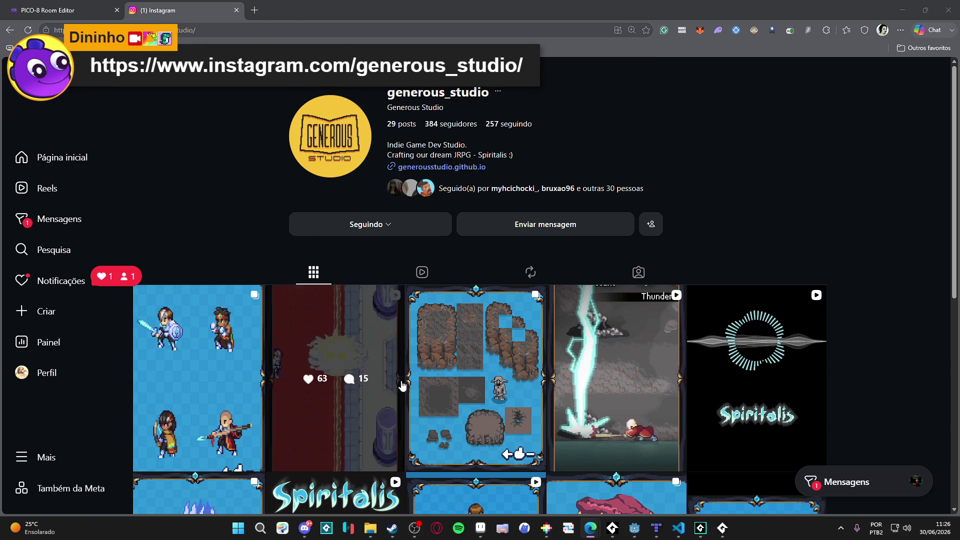
{"action": "left_click", "coordinate": [236, 10]}
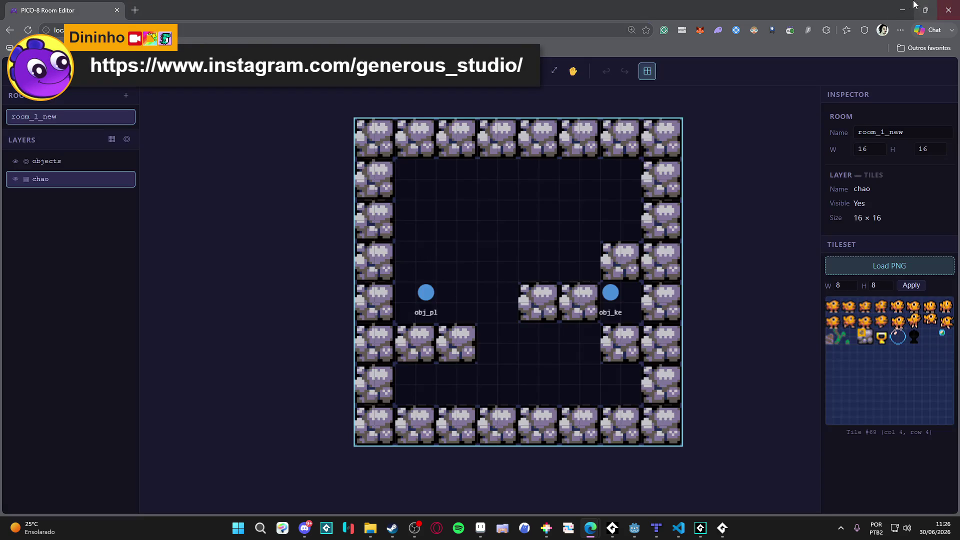
{"action": "left_click", "coordinate": [902, 9]}
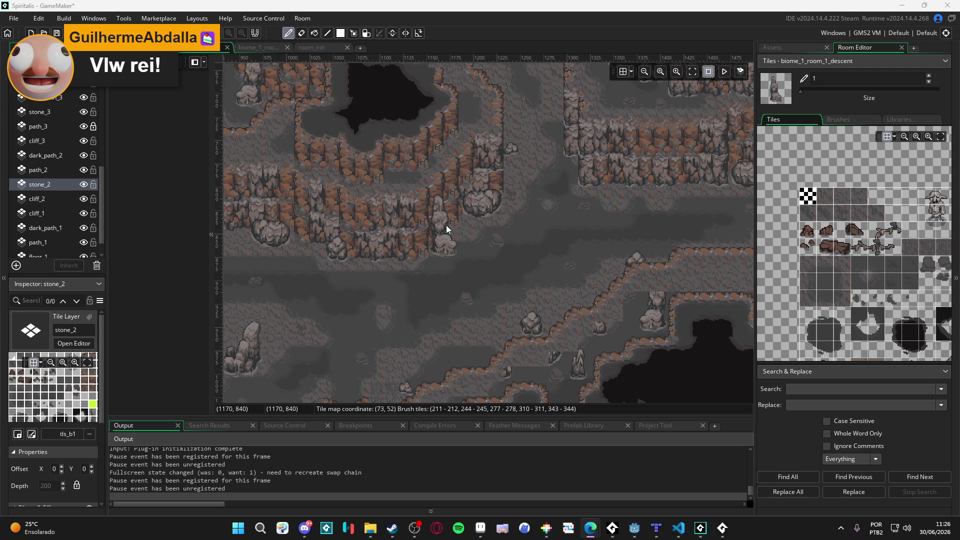
{"action": "key", "text": "m"}
On Tiles_Collision_0, erase a stray collision tile and paint a solid tile extending the band.
{"action": "scroll", "coordinate": [66, 124], "scroll_direction": "up", "scroll_amount": 3}
{"action": "scroll", "coordinate": [65, 122], "scroll_direction": "up", "scroll_amount": 3}
{"action": "left_click", "coordinate": [64, 101]}
{"action": "key", "text": "e"}
{"action": "left_click_drag", "start_coordinate": [463, 229], "coordinate": [463, 237]}
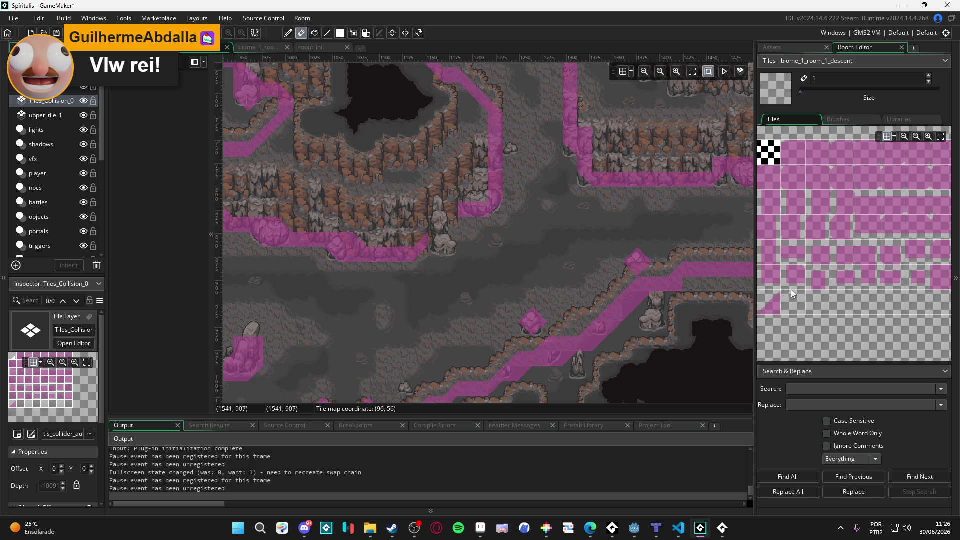
{"action": "left_click", "coordinate": [940, 277]}
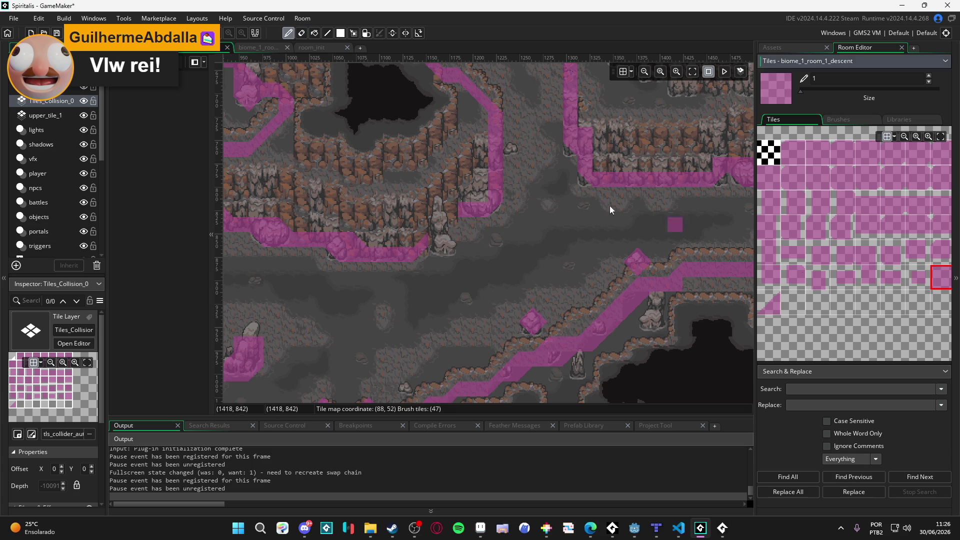
{"action": "left_click", "coordinate": [446, 210]}
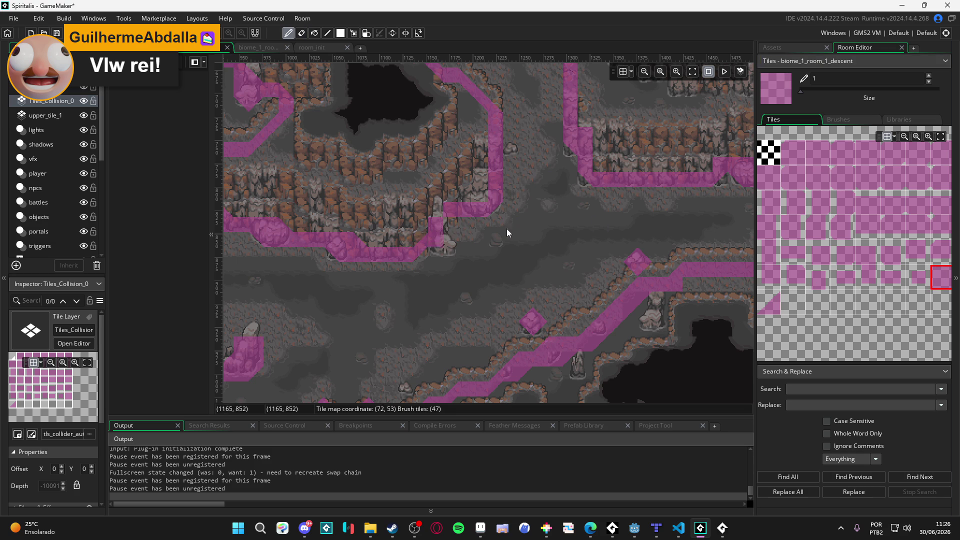
Choose the diagonal collision tile and toggle Tiles_Collision_0 visibility to compare with the cliffs.
{"action": "left_click", "coordinate": [772, 305]}
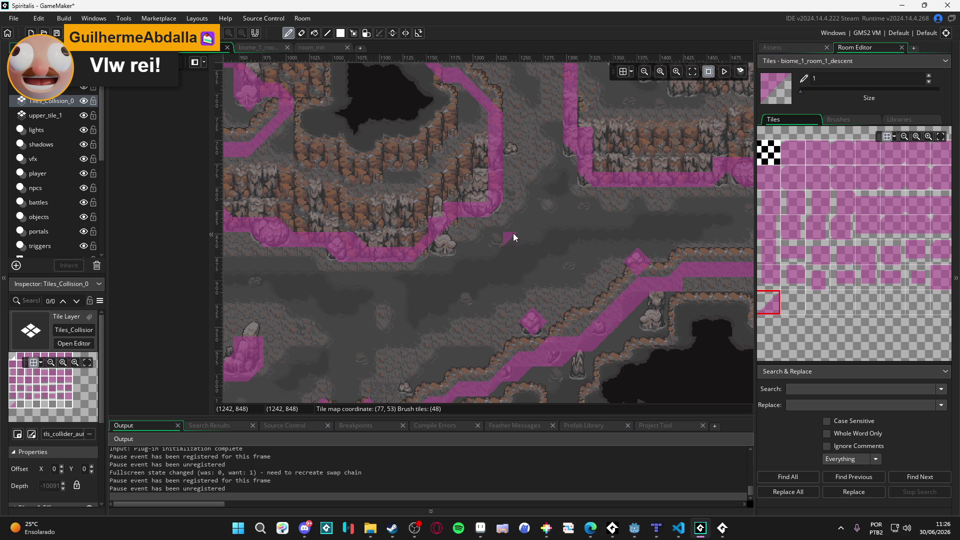
{"action": "scroll", "coordinate": [513, 233], "scroll_direction": "down", "scroll_amount": 1}
{"action": "key", "text": "m"}
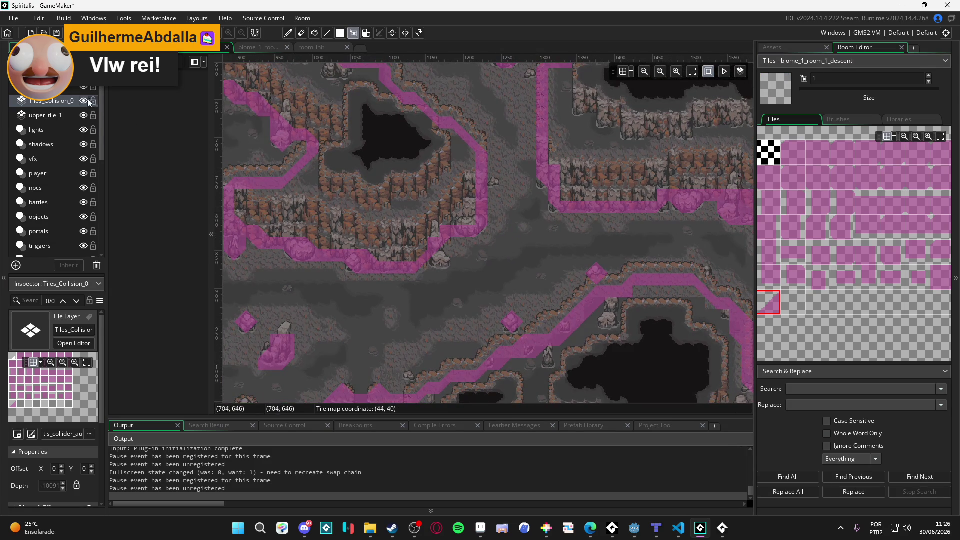
{"action": "left_click", "coordinate": [84, 100]}
{"action": "scroll", "coordinate": [493, 290], "scroll_direction": "up", "scroll_amount": 1}
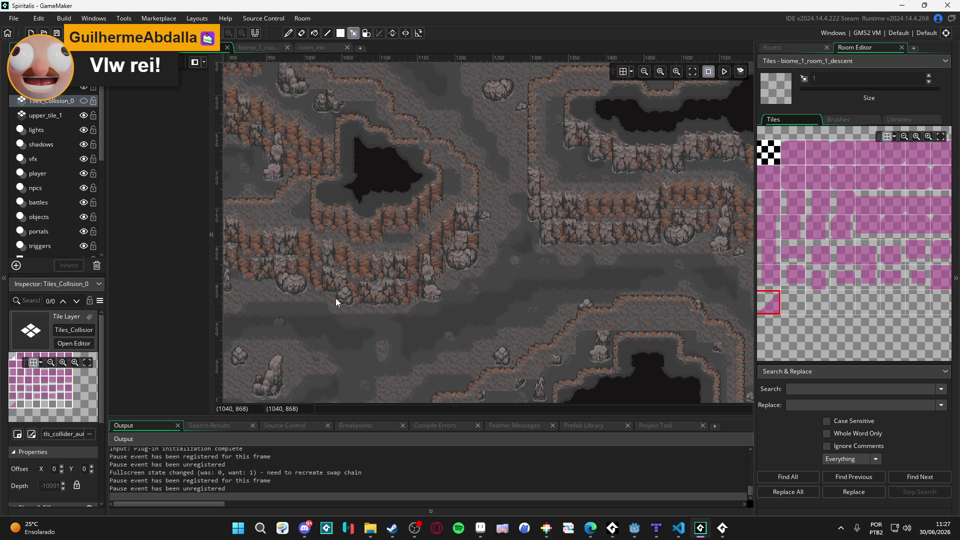
{"action": "left_click", "coordinate": [83, 102]}
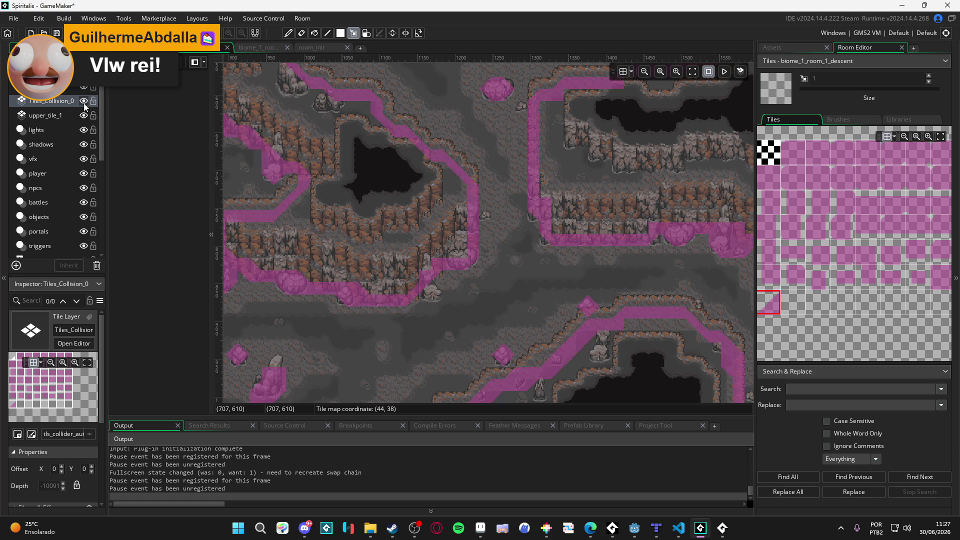
{"action": "left_click", "coordinate": [83, 101]}
{"action": "left_click", "coordinate": [83, 101]}
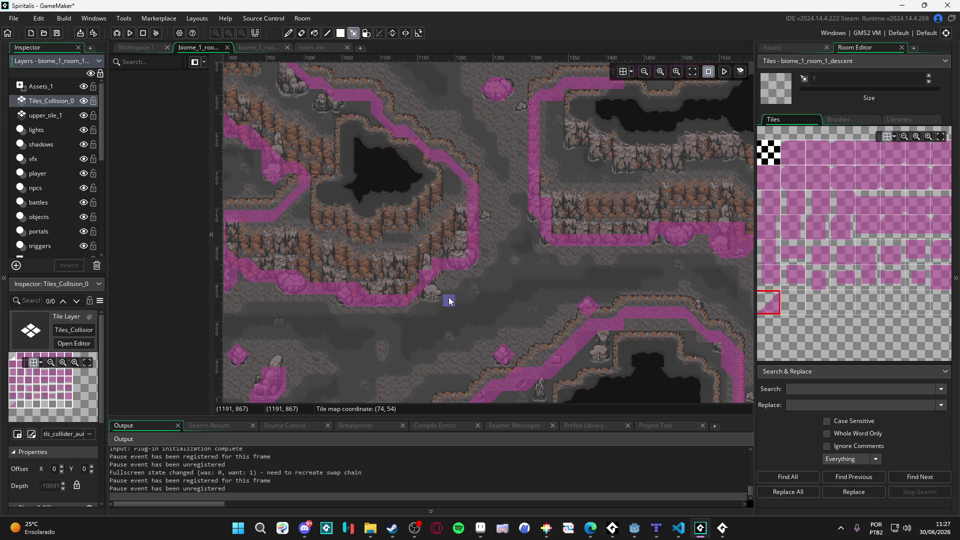
Pick the solid and triangular collision tiles for the cliff corner slope.
{"action": "scroll", "coordinate": [449, 297], "scroll_direction": "up", "scroll_amount": 2}
{"action": "left_click", "coordinate": [944, 280]}
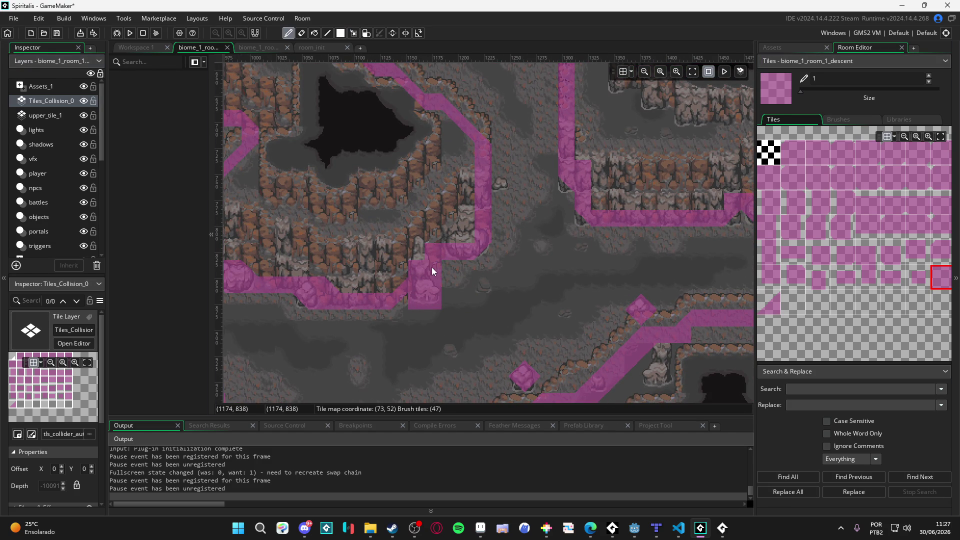
{"action": "left_click", "coordinate": [774, 310]}
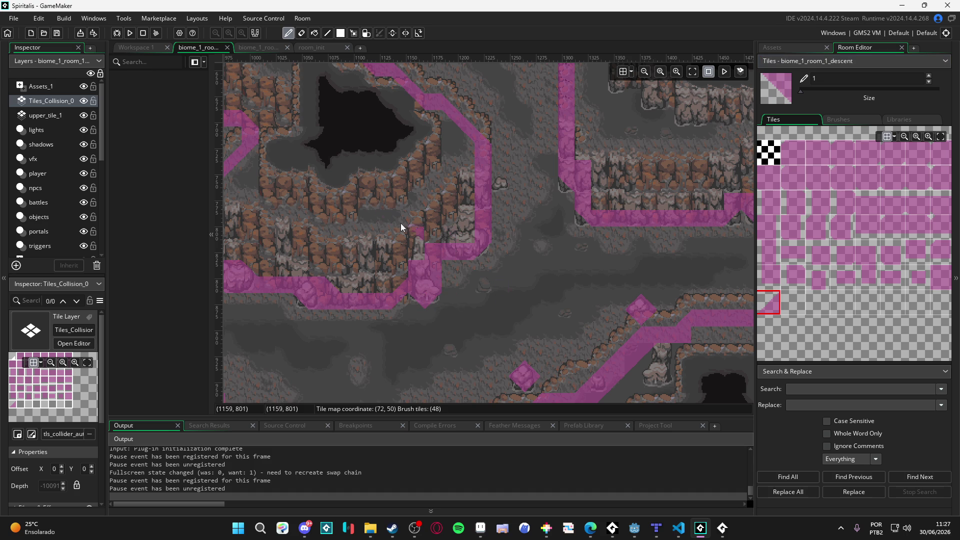
{"action": "key", "text": "m"}
{"action": "scroll", "coordinate": [416, 252], "scroll_direction": "down", "scroll_amount": 2}
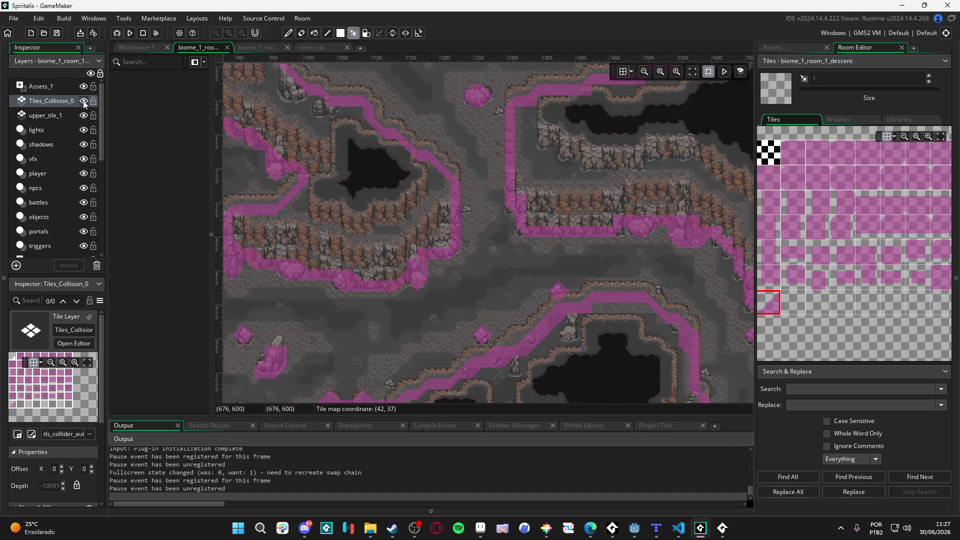
Hide Tiles_Collision_0, bring the eastern room into view, and lock the path_3 layer.
{"action": "left_click", "coordinate": [83, 101]}
{"action": "left_click_drag", "start_coordinate": [502, 245], "coordinate": [316, 248]}
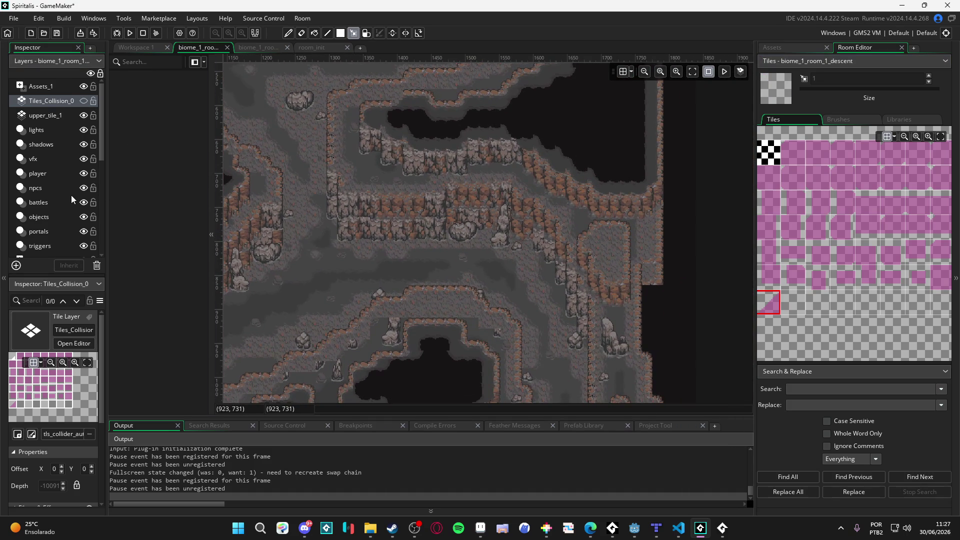
{"action": "scroll", "coordinate": [72, 196], "scroll_direction": "down", "scroll_amount": 2}
{"action": "scroll", "coordinate": [61, 217], "scroll_direction": "down", "scroll_amount": 2}
{"action": "scroll", "coordinate": [65, 209], "scroll_direction": "down", "scroll_amount": 1}
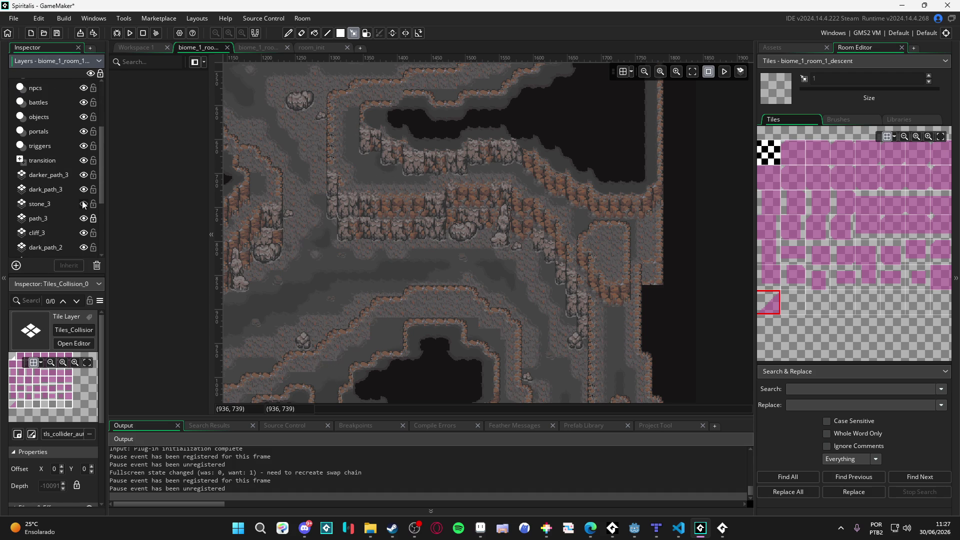
{"action": "scroll", "coordinate": [370, 313], "scroll_direction": "left", "scroll_amount": 5}
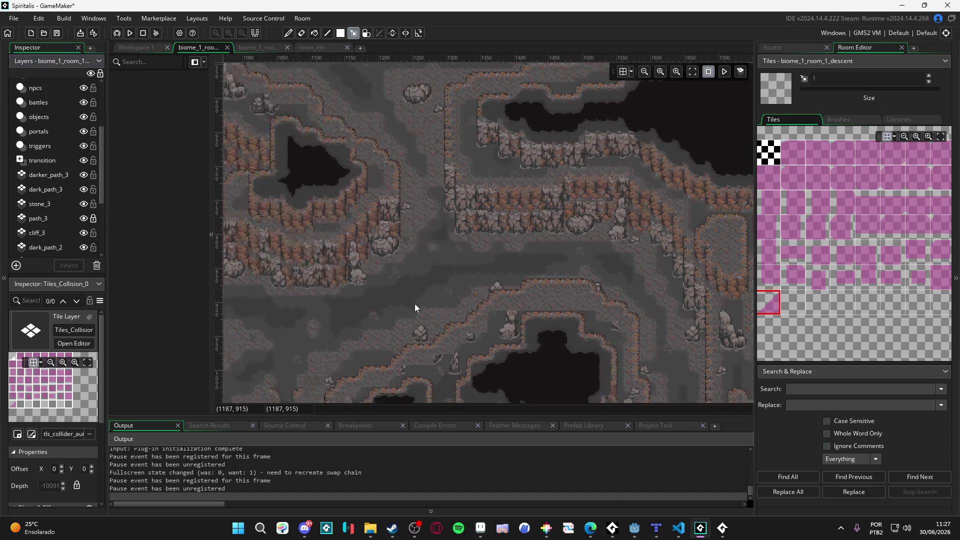
{"action": "left_click", "coordinate": [93, 218]}
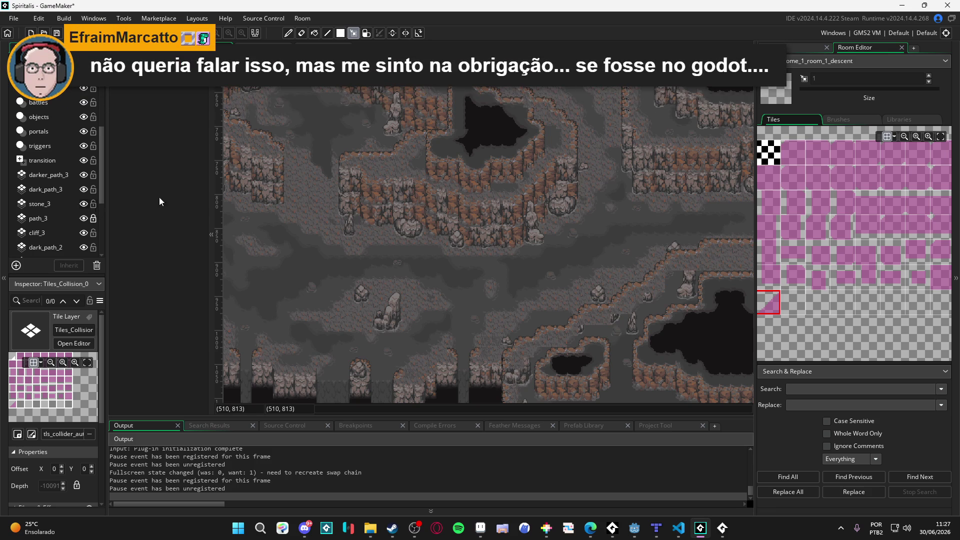
{"action": "scroll", "coordinate": [677, 254], "scroll_direction": "up", "scroll_amount": 2}
{"action": "scroll", "coordinate": [676, 254], "scroll_direction": "up", "scroll_amount": 1}
On stone_3, select and delete the 2x2 rock tile block.
{"action": "left_click", "coordinate": [679, 251], "text": "ctrl"}
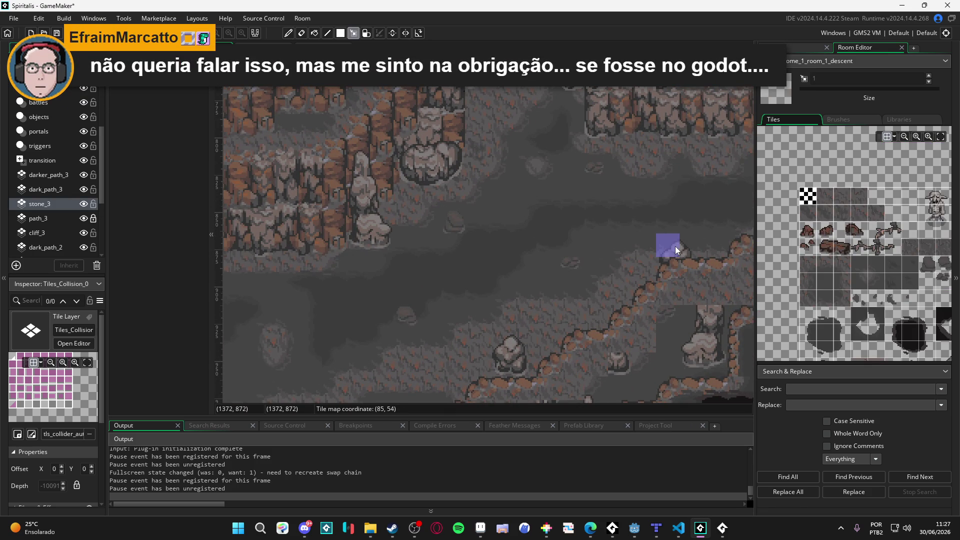
{"action": "left_click_drag", "start_coordinate": [675, 246], "coordinate": [689, 258]}
{"action": "key", "text": "Delete"}
{"action": "scroll", "coordinate": [55, 217], "scroll_direction": "down", "scroll_amount": 2}
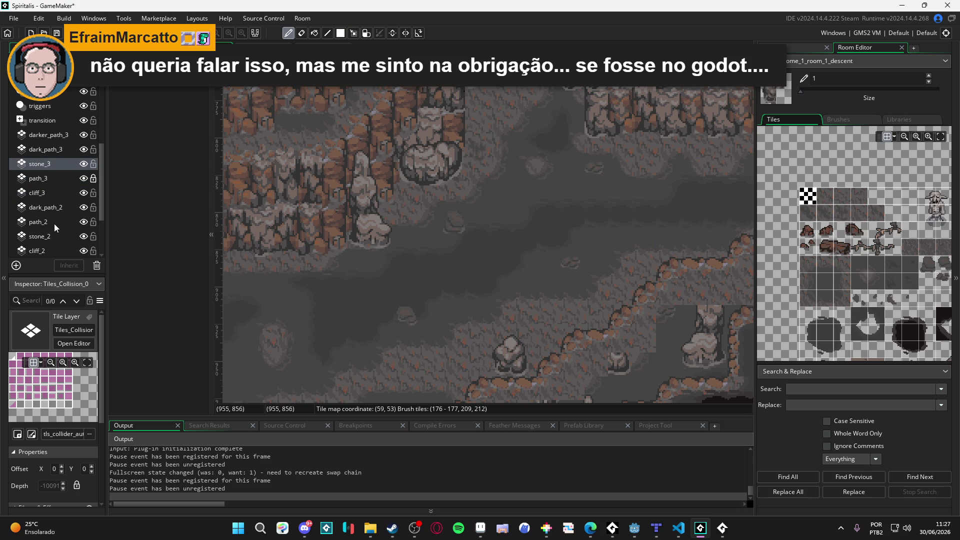
{"action": "scroll", "coordinate": [55, 220], "scroll_direction": "down", "scroll_amount": 4}
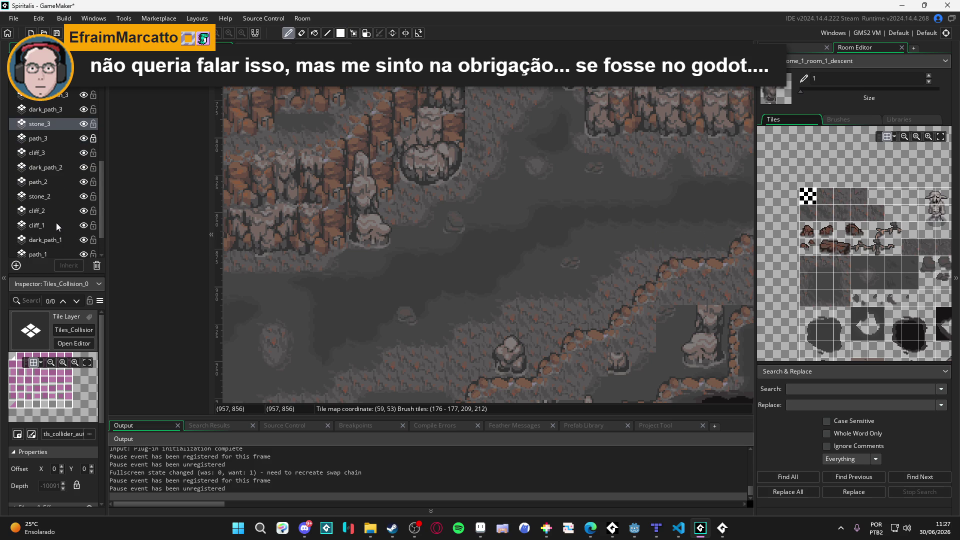
{"action": "scroll", "coordinate": [56, 223], "scroll_direction": "up", "scroll_amount": 3}
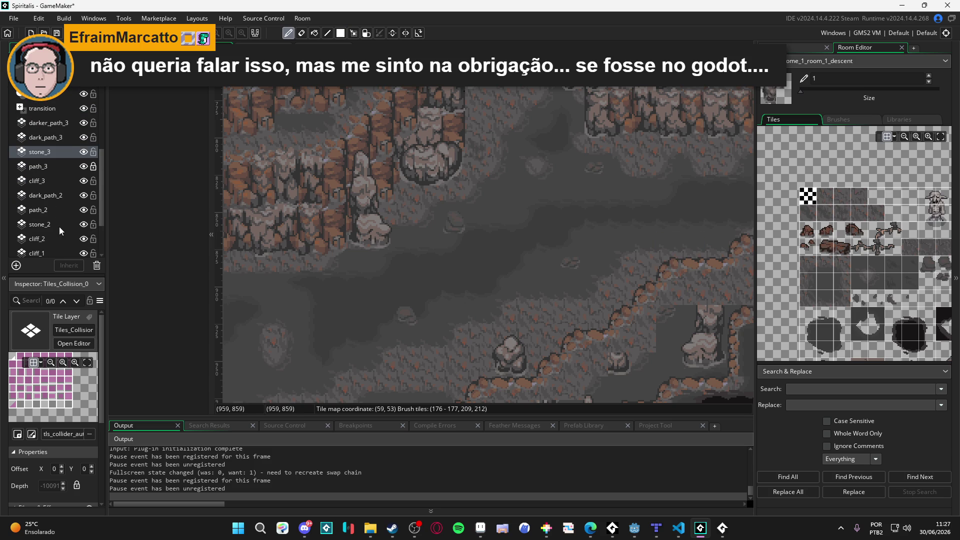
Make stone_2 active and toggle stone_3 visibility while checking stones around the room.
{"action": "left_click", "coordinate": [59, 226]}
{"action": "mouse_move", "coordinate": [475, 218]}
{"action": "left_mouse_down"}
{"action": "mouse_move", "coordinate": [435, 188]}
{"action": "mouse_move", "coordinate": [419, 267]}
{"action": "mouse_move", "coordinate": [457, 265]}
{"action": "mouse_move", "coordinate": [434, 248]}
{"action": "mouse_move", "coordinate": [479, 325]}
{"action": "left_mouse_up"}
{"action": "left_click", "coordinate": [84, 152]}
{"action": "mouse_move", "coordinate": [477, 147]}
{"action": "left_mouse_down"}
{"action": "mouse_move", "coordinate": [480, 157]}
{"action": "mouse_move", "coordinate": [328, 287]}
{"action": "left_mouse_up"}
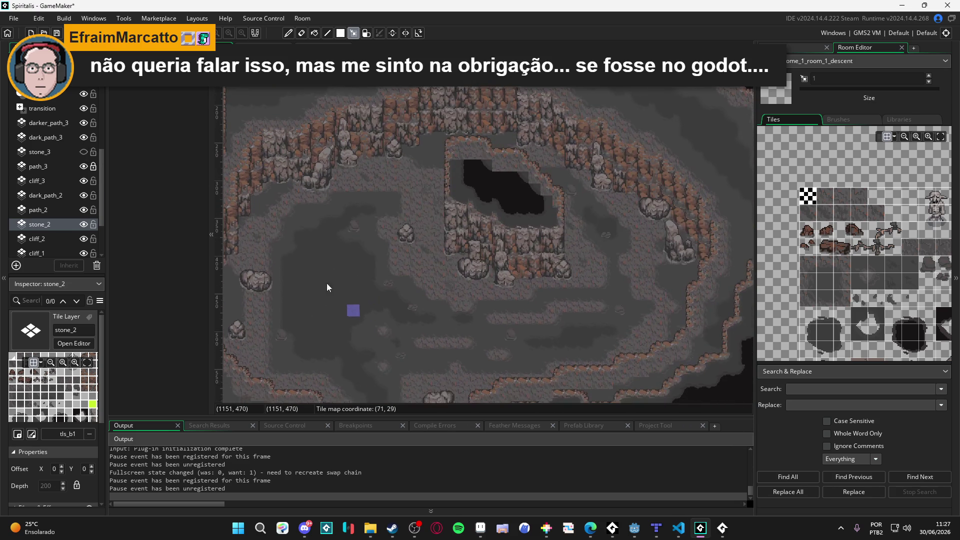
{"action": "left_click", "coordinate": [83, 152]}
{"action": "mouse_move", "coordinate": [305, 241]}
{"action": "left_mouse_down"}
{"action": "mouse_move", "coordinate": [531, 313]}
{"action": "mouse_move", "coordinate": [458, 250]}
{"action": "mouse_move", "coordinate": [88, 159]}
{"action": "left_mouse_up"}
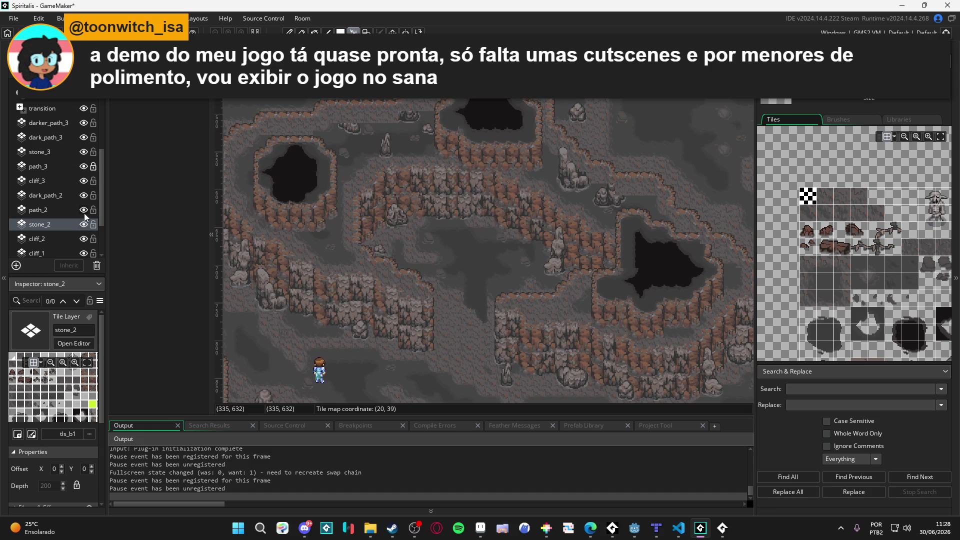
{"action": "mouse_move", "coordinate": [410, 155]}
{"action": "left_mouse_down"}
{"action": "mouse_move", "coordinate": [505, 317]}
{"action": "mouse_move", "coordinate": [532, 392]}
{"action": "left_mouse_up"}
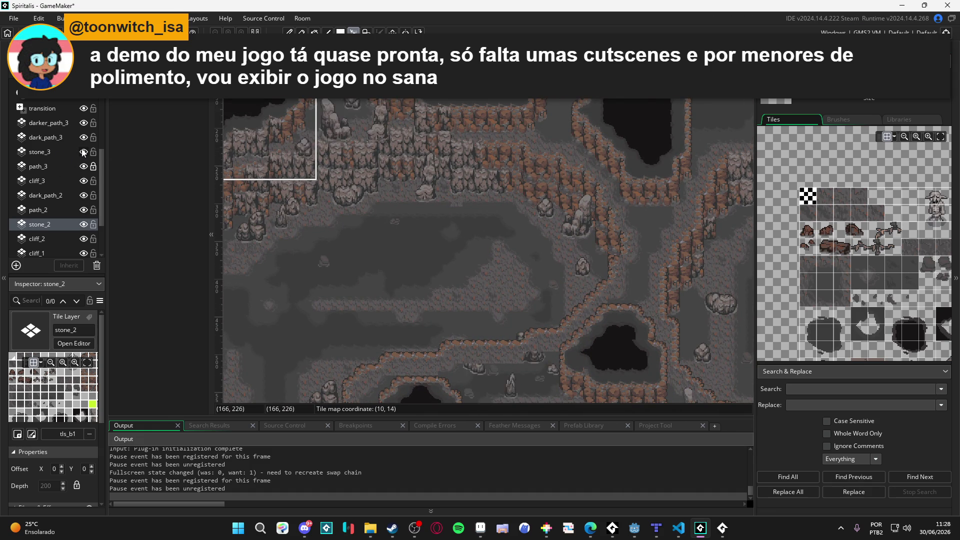
Copy a 2x3 stone block from stone_3 and two stacked stalagmite tiles as the brush.
{"action": "left_click", "coordinate": [55, 155]}
{"action": "scroll", "coordinate": [288, 227], "scroll_direction": "up", "scroll_amount": 4}
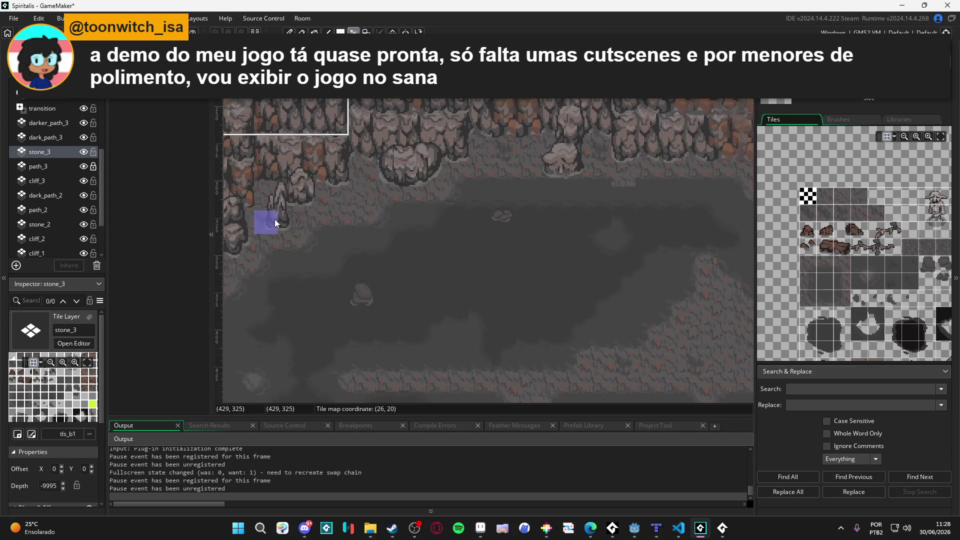
{"action": "left_click_drag", "start_coordinate": [271, 220], "coordinate": [282, 181]}
{"action": "key", "text": "ctrl+c"}
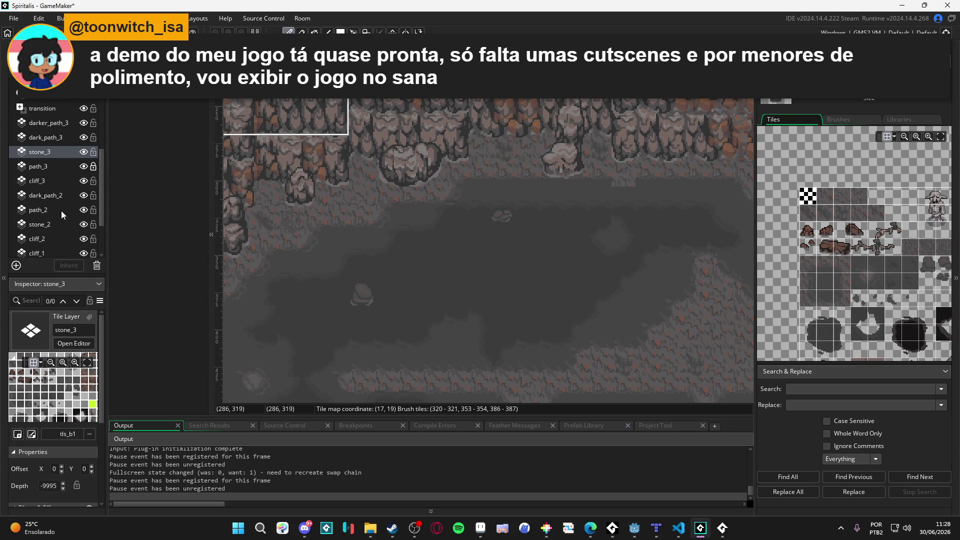
{"action": "left_click", "coordinate": [71, 224]}
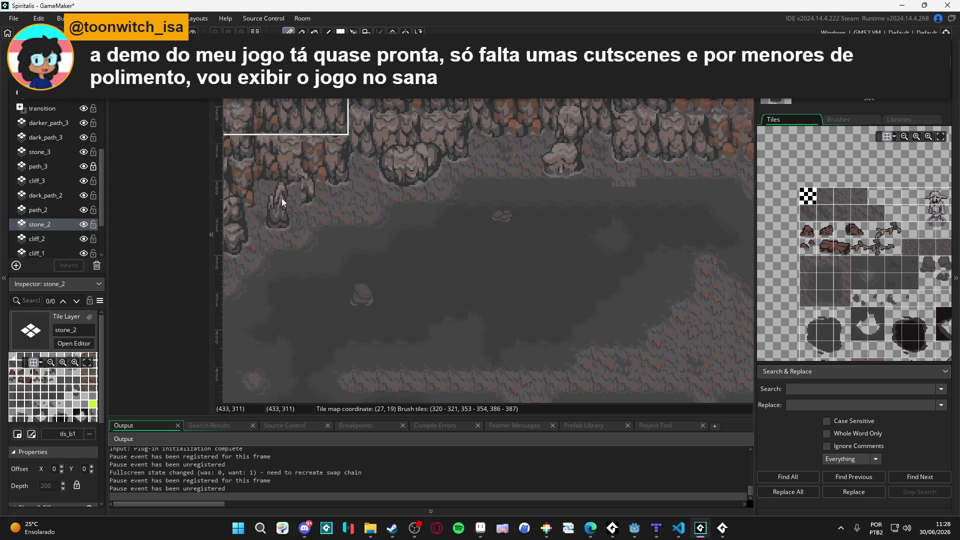
{"action": "key", "text": "Escape"}
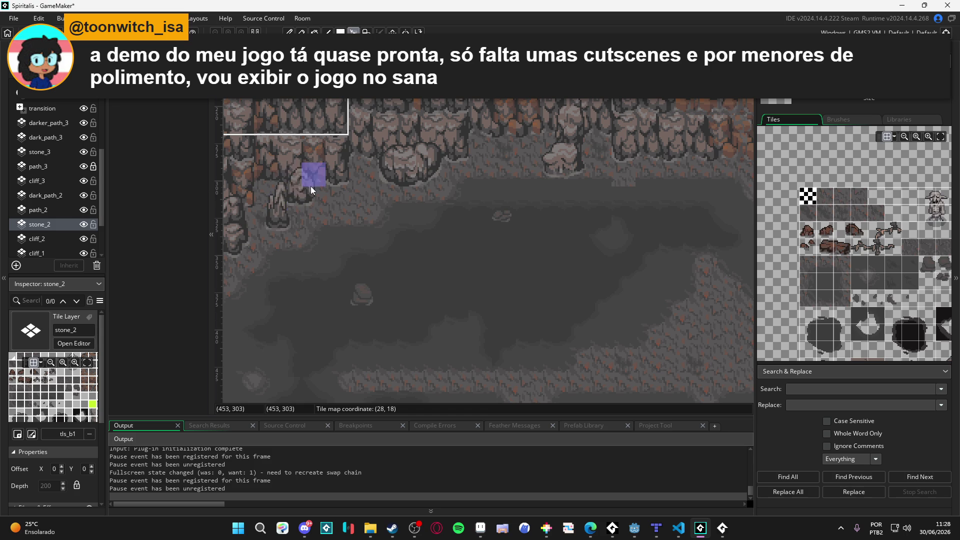
{"action": "key", "text": "ctrl+c"}
{"action": "key", "text": "Escape"}
{"action": "left_click_drag", "start_coordinate": [298, 193], "coordinate": [314, 179]}
{"action": "key", "text": "ctrl+c"}
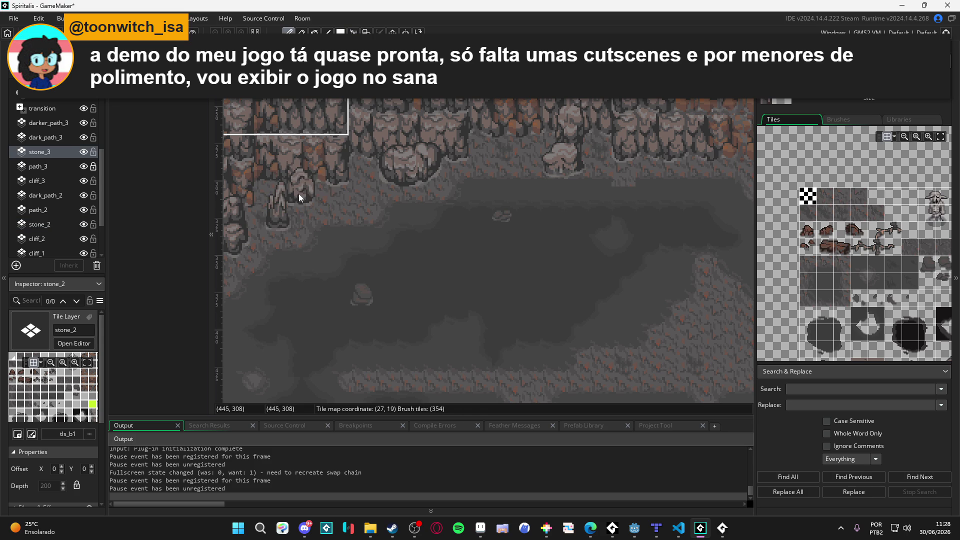
Paint the stalagmite beside the left cliff and erase a stray stalagmite tile.
{"action": "left_click", "coordinate": [298, 195]}
{"action": "left_click", "coordinate": [322, 194]}
{"action": "left_click", "coordinate": [300, 205]}
{"action": "right_click", "coordinate": [308, 171]}
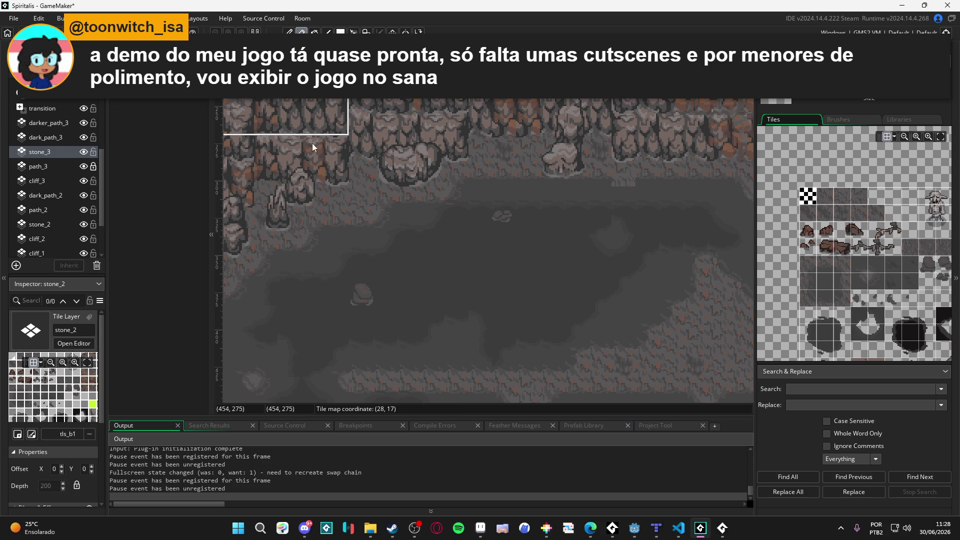
{"action": "left_click", "coordinate": [306, 201], "text": "alt"}
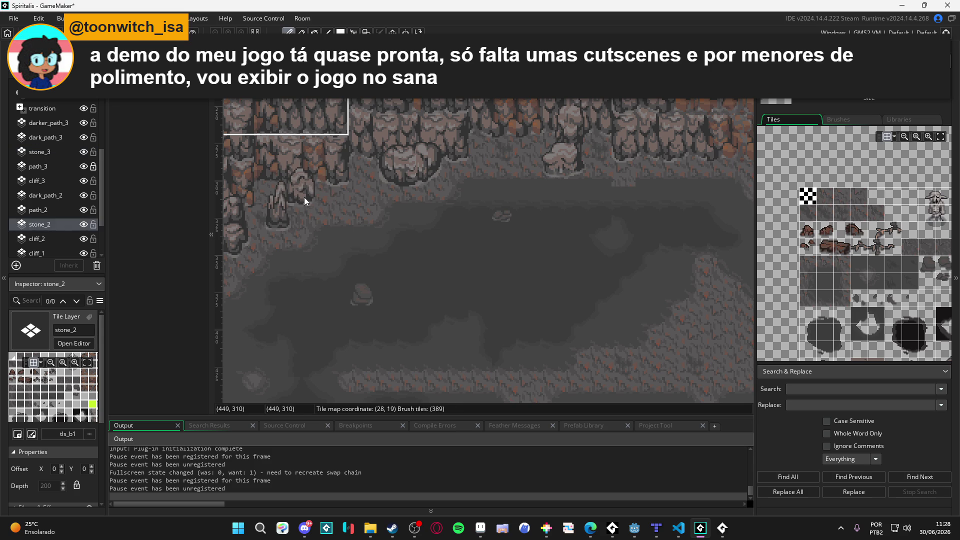
Copy another stone block, delete the rock spike tiles, then undo that deletion.
{"action": "key", "text": "m"}
{"action": "left_click_drag", "start_coordinate": [310, 197], "coordinate": [294, 172]}
{"action": "key", "text": "ctrl+c"}
{"action": "key", "text": "m"}
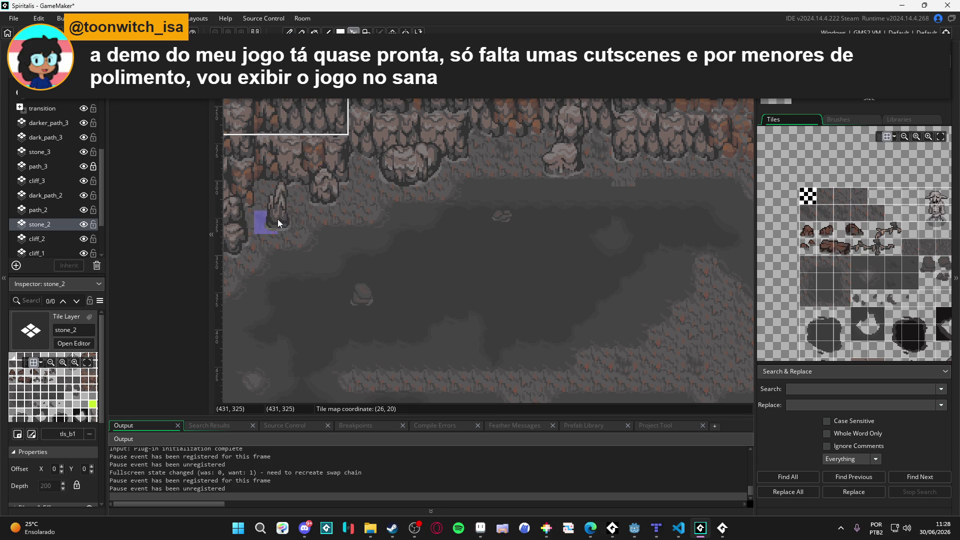
{"action": "left_click_drag", "start_coordinate": [285, 221], "coordinate": [271, 184]}
{"action": "key", "text": "Delete"}
{"action": "left_click", "coordinate": [39, 224]}
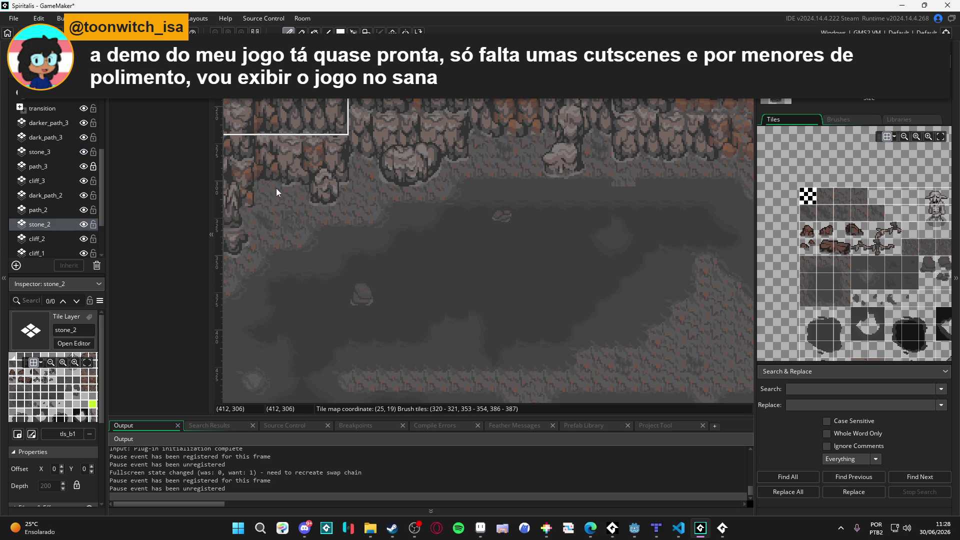
{"action": "key", "text": "ctrl+z"}
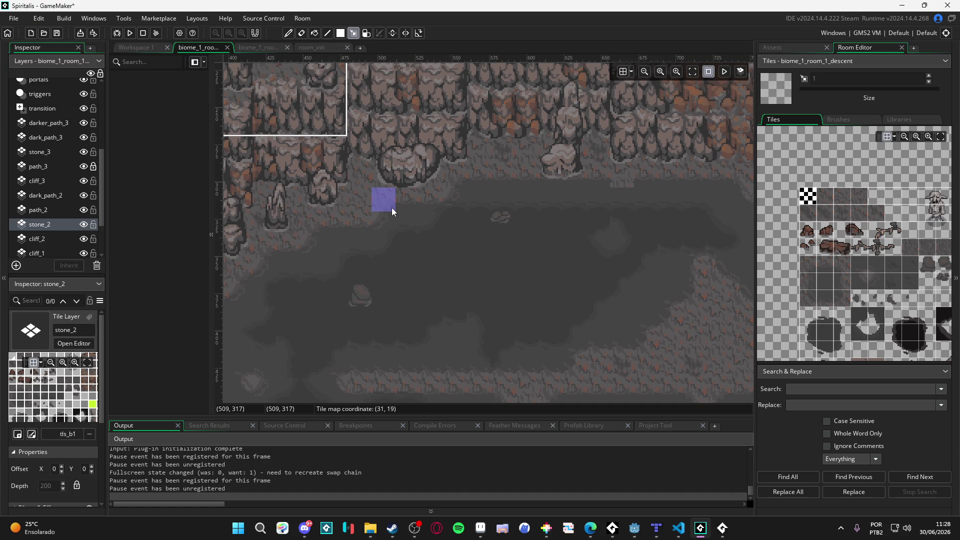
{"action": "scroll", "coordinate": [391, 208], "scroll_direction": "down", "scroll_amount": 2}
{"action": "left_click_drag", "start_coordinate": [538, 216], "coordinate": [493, 235]}
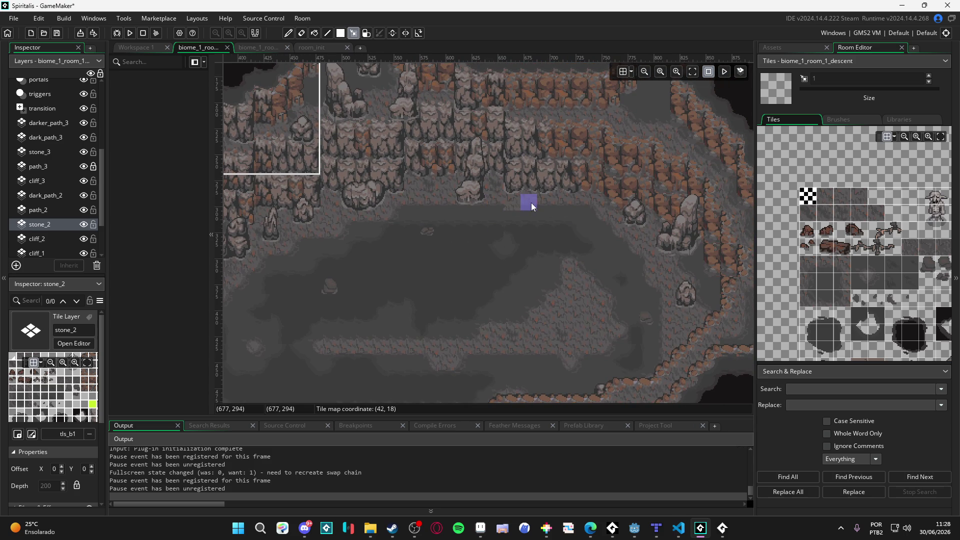
{"action": "left_click", "coordinate": [514, 203]}
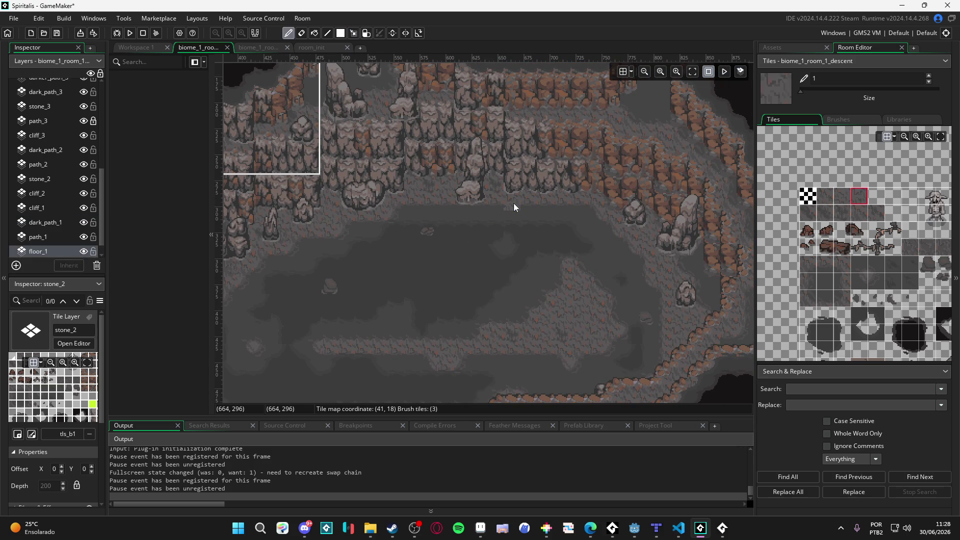
{"action": "scroll", "coordinate": [521, 241], "scroll_direction": "down", "scroll_amount": 2}
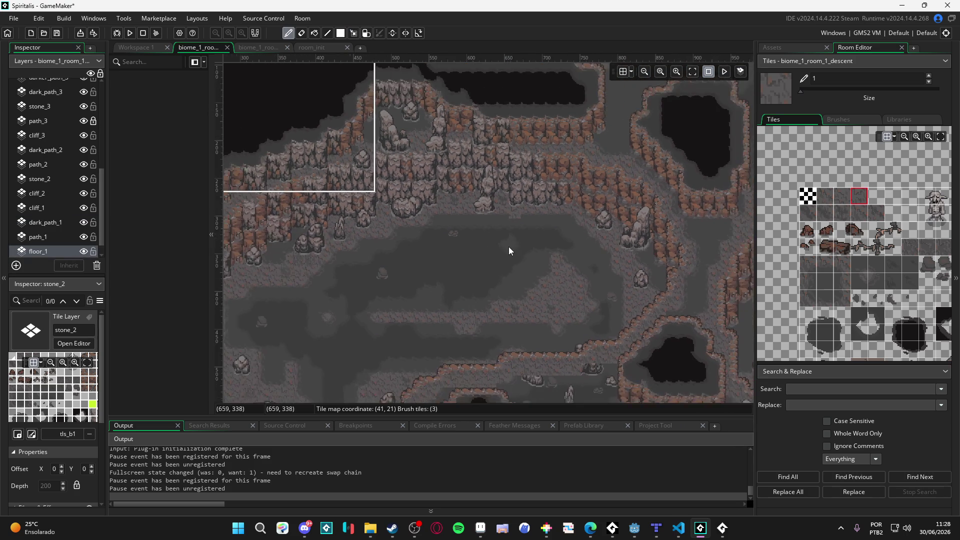
{"action": "scroll", "coordinate": [409, 245], "scroll_direction": "up", "scroll_amount": 1}
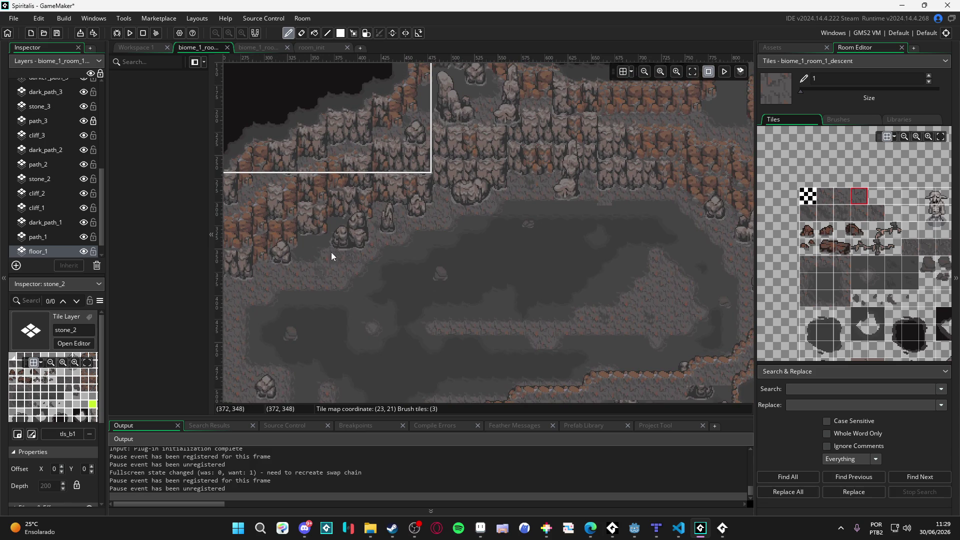
{"action": "scroll", "coordinate": [380, 268], "scroll_direction": "down", "scroll_amount": 1}
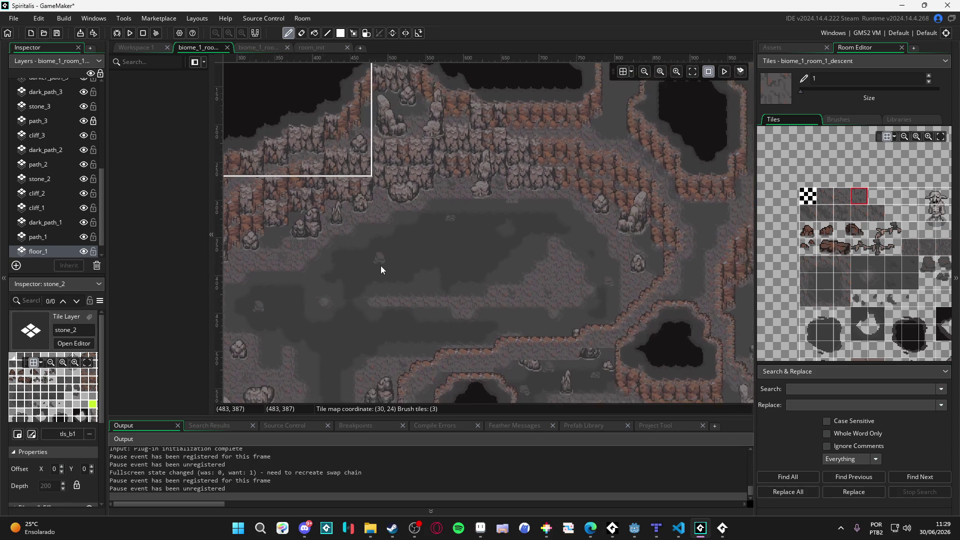
{"action": "scroll", "coordinate": [439, 240], "scroll_direction": "down", "scroll_amount": 3}
{"action": "left_click_drag", "start_coordinate": [463, 186], "coordinate": [340, 229]}
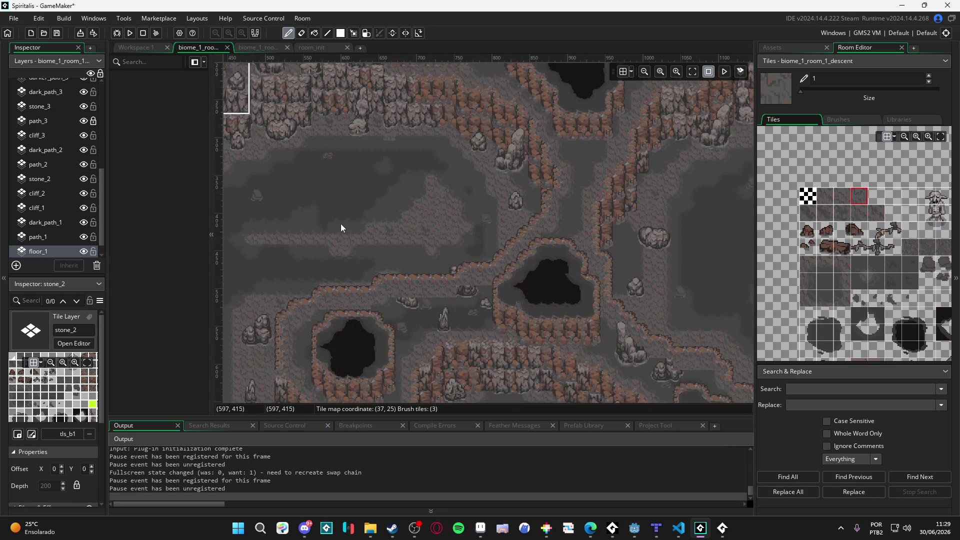
{"action": "scroll", "coordinate": [395, 200], "scroll_direction": "up", "scroll_amount": 4}
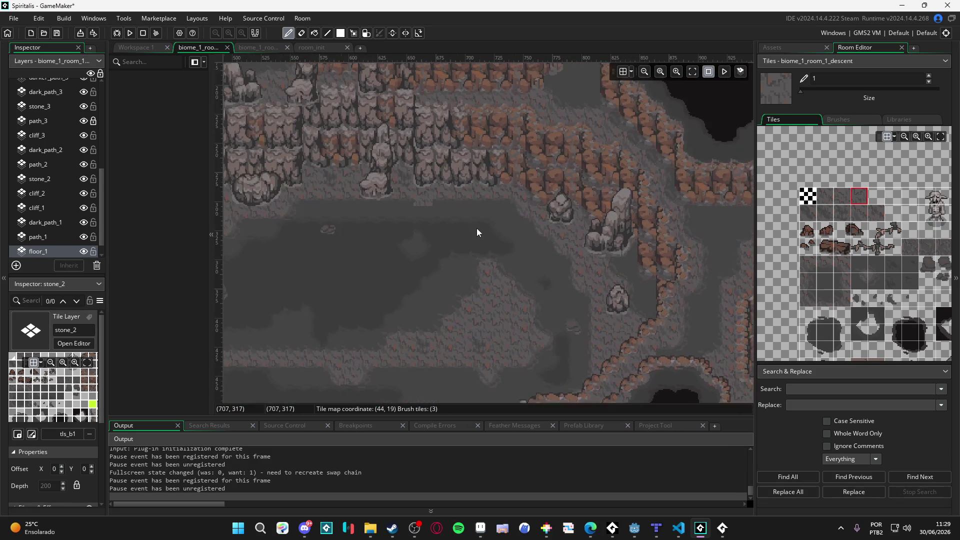
{"action": "left_click_drag", "start_coordinate": [881, 279], "coordinate": [817, 270]}
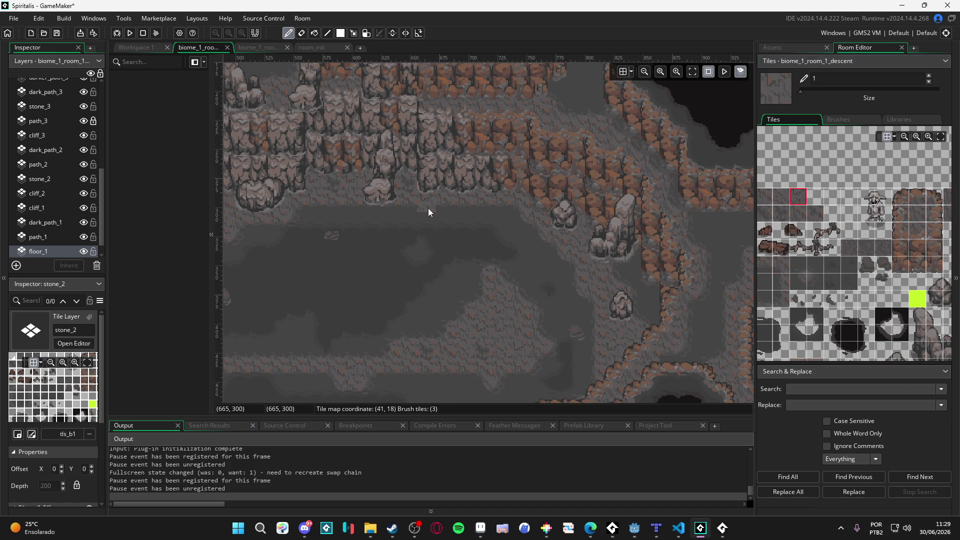
{"action": "key", "text": "e"}
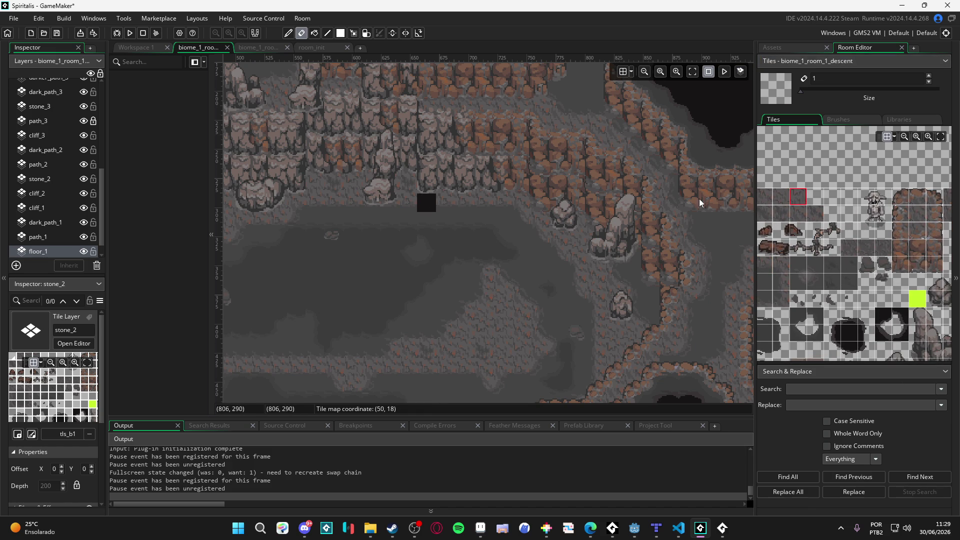
{"action": "left_click_drag", "start_coordinate": [810, 270], "coordinate": [850, 271]}
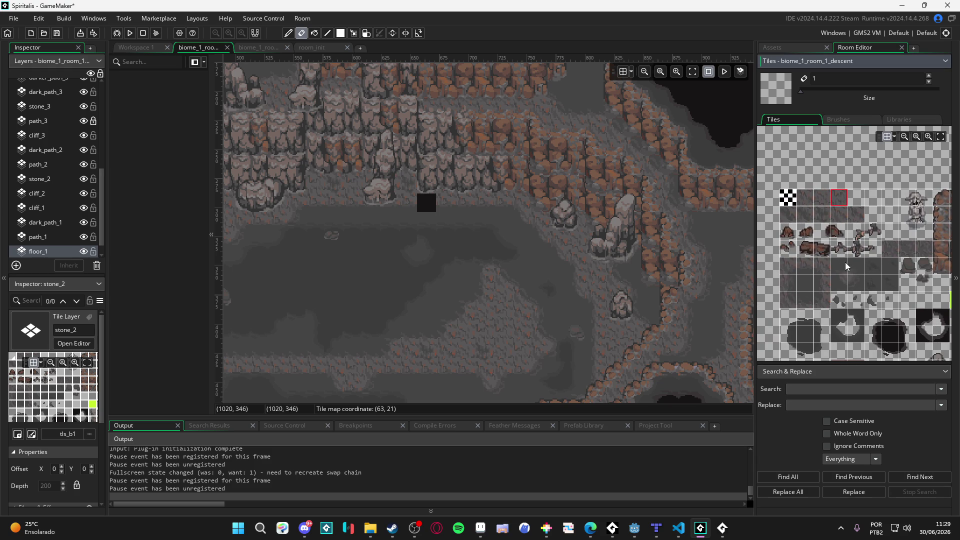
{"action": "mouse_move", "coordinate": [886, 276]}
{"action": "left_mouse_down"}
{"action": "mouse_move", "coordinate": [854, 268]}
{"action": "mouse_move", "coordinate": [871, 265]}
{"action": "mouse_move", "coordinate": [885, 266]}
{"action": "mouse_move", "coordinate": [770, 270]}
{"action": "mouse_move", "coordinate": [795, 275]}
{"action": "mouse_move", "coordinate": [799, 240]}
{"action": "mouse_move", "coordinate": [828, 232]}
{"action": "left_mouse_up"}
{"action": "left_click", "coordinate": [798, 244]}
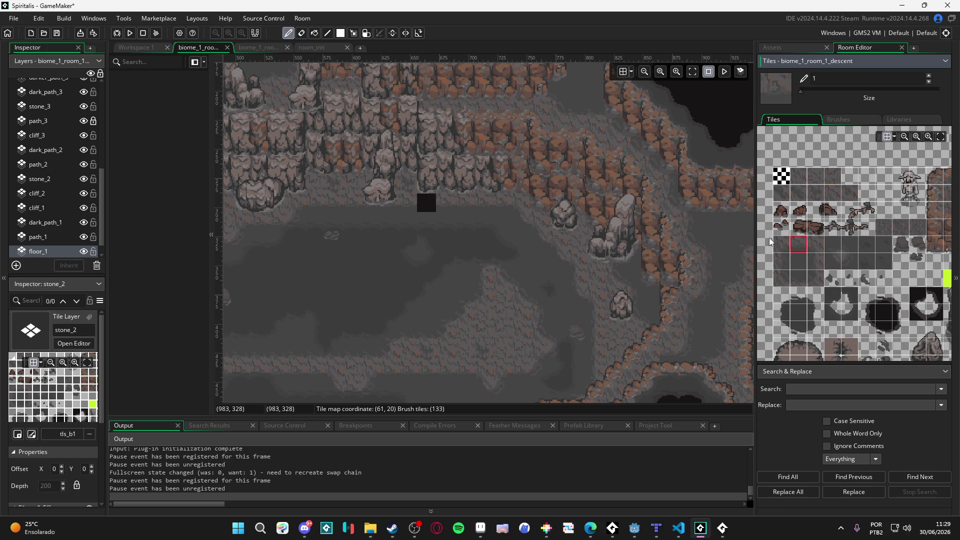
{"action": "left_click_drag", "start_coordinate": [478, 269], "coordinate": [502, 254]}
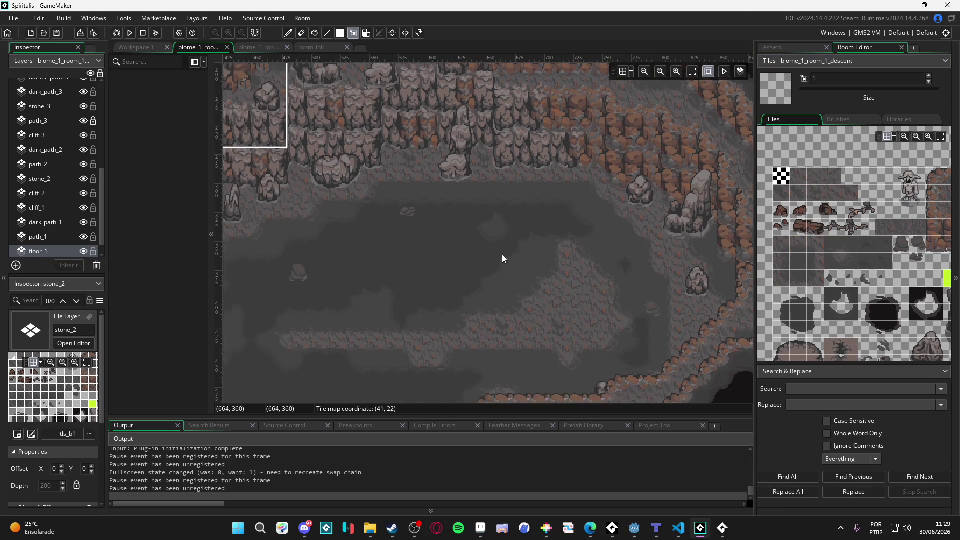
{"action": "scroll", "coordinate": [502, 254], "scroll_direction": "down", "scroll_amount": 2}
{"action": "left_click_drag", "start_coordinate": [374, 265], "coordinate": [462, 270]}
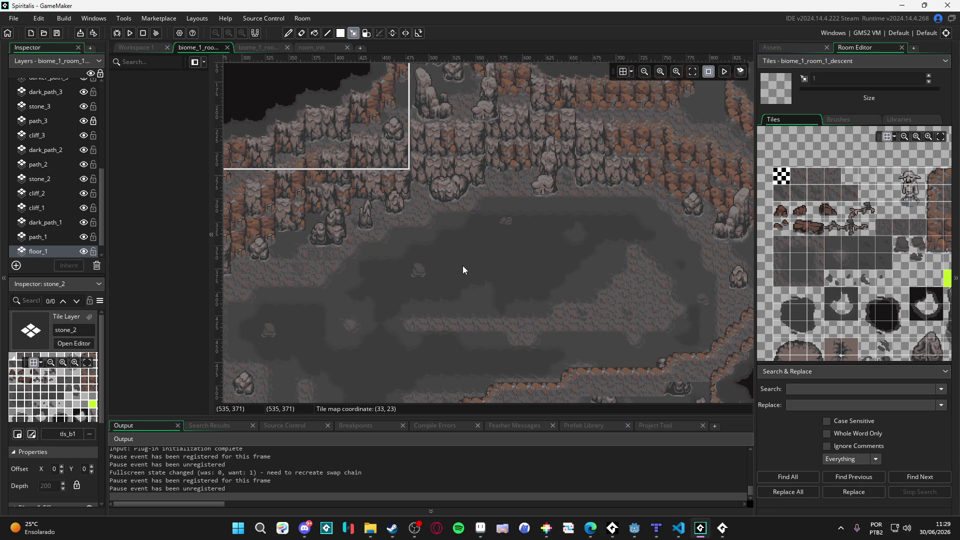
{"action": "scroll", "coordinate": [462, 265], "scroll_direction": "down", "scroll_amount": 1}
{"action": "scroll", "coordinate": [488, 256], "scroll_direction": "up", "scroll_amount": 3}
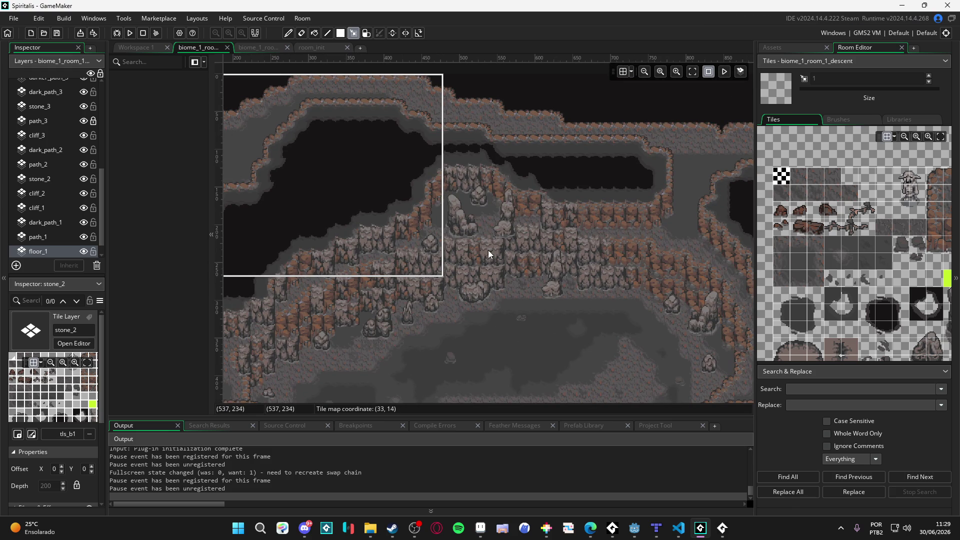
{"action": "scroll", "coordinate": [485, 241], "scroll_direction": "down", "scroll_amount": 2}
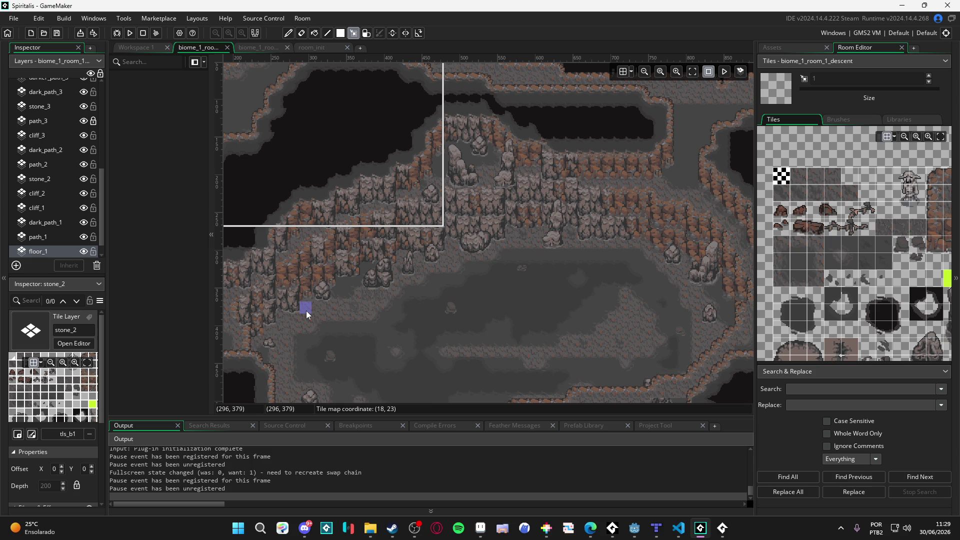
{"action": "left_click_drag", "start_coordinate": [306, 310], "coordinate": [353, 319]}
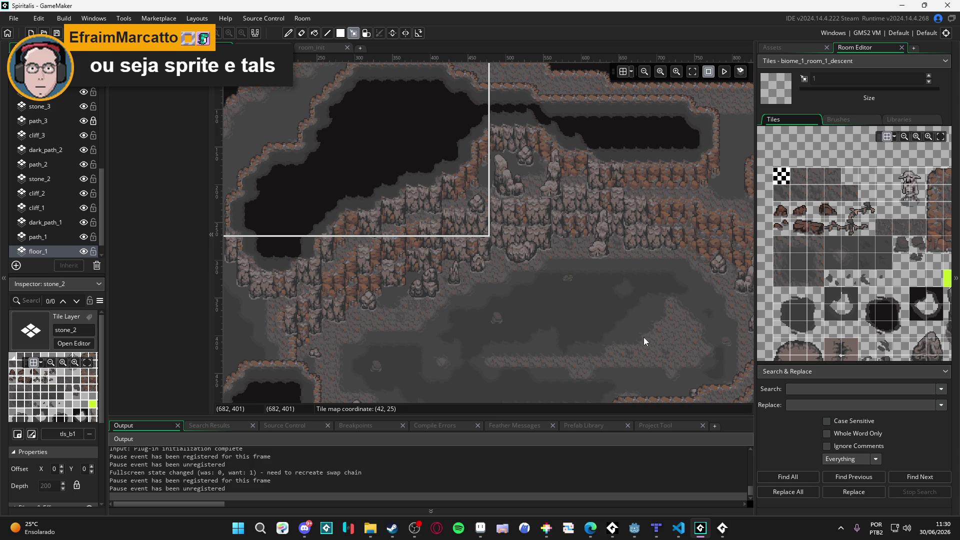
{"action": "scroll", "coordinate": [63, 118], "scroll_direction": "up", "scroll_amount": 5}
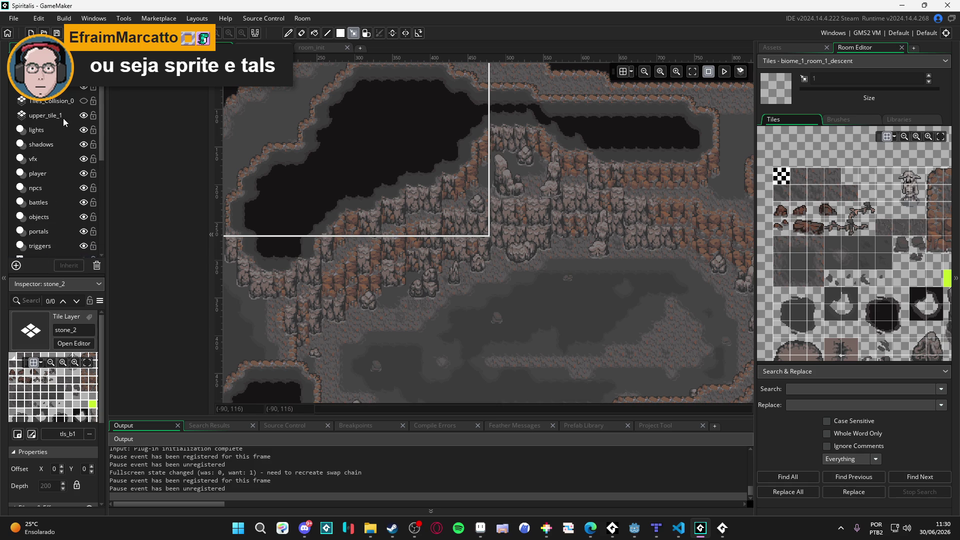
{"action": "left_click", "coordinate": [83, 100]}
{"action": "scroll", "coordinate": [511, 237], "scroll_direction": "down", "scroll_amount": 4}
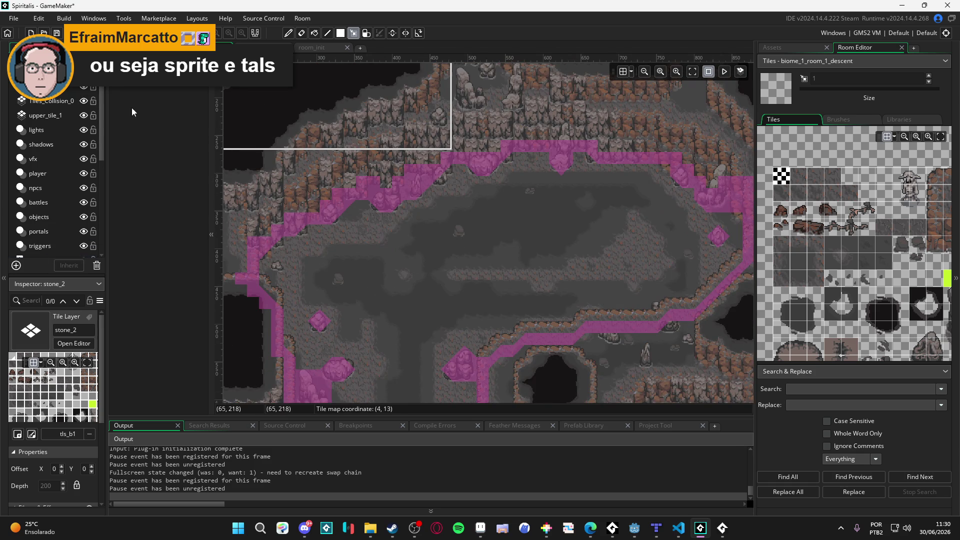
{"action": "left_click", "coordinate": [50, 100]}
{"action": "scroll", "coordinate": [320, 255], "scroll_direction": "down", "scroll_amount": 4}
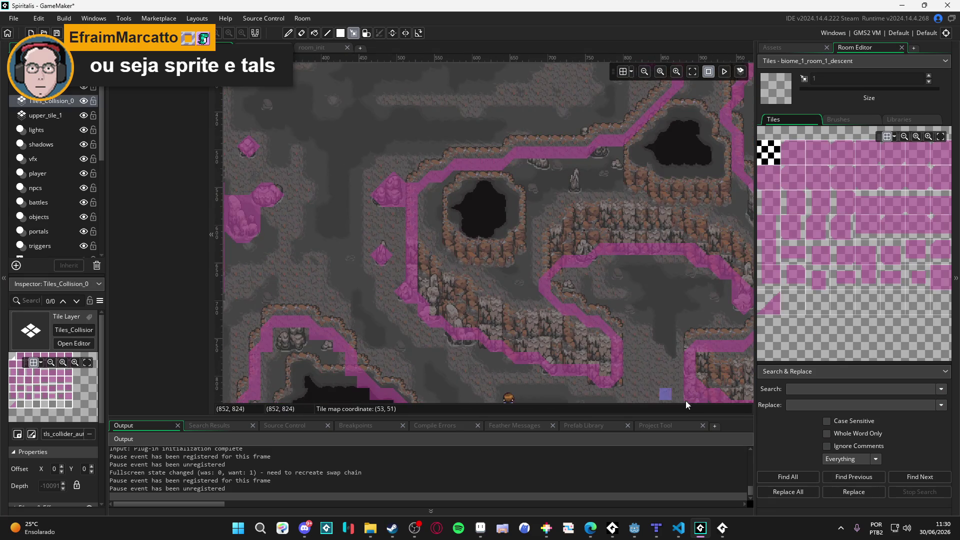
{"action": "scroll", "coordinate": [493, 250], "scroll_direction": "left", "scroll_amount": 2}
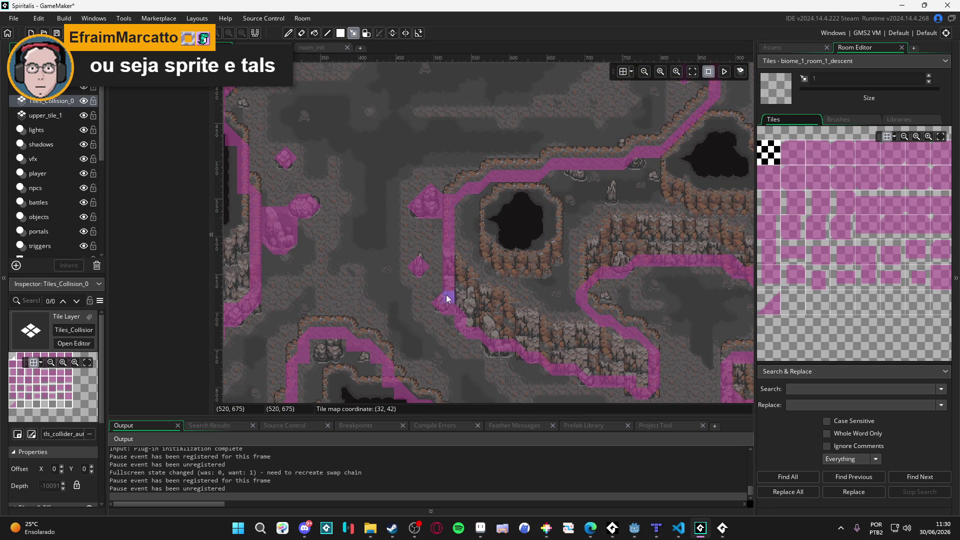
{"action": "scroll", "coordinate": [422, 285], "scroll_direction": "left", "scroll_amount": 5}
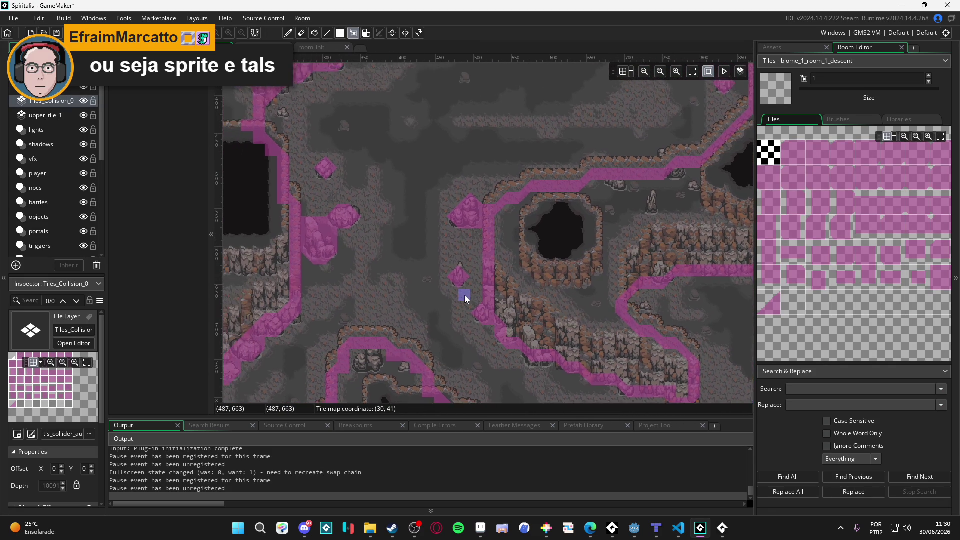
{"action": "scroll", "coordinate": [522, 206], "scroll_direction": "down", "scroll_amount": 8}
{"action": "scroll", "coordinate": [495, 200], "scroll_direction": "down", "scroll_amount": 5}
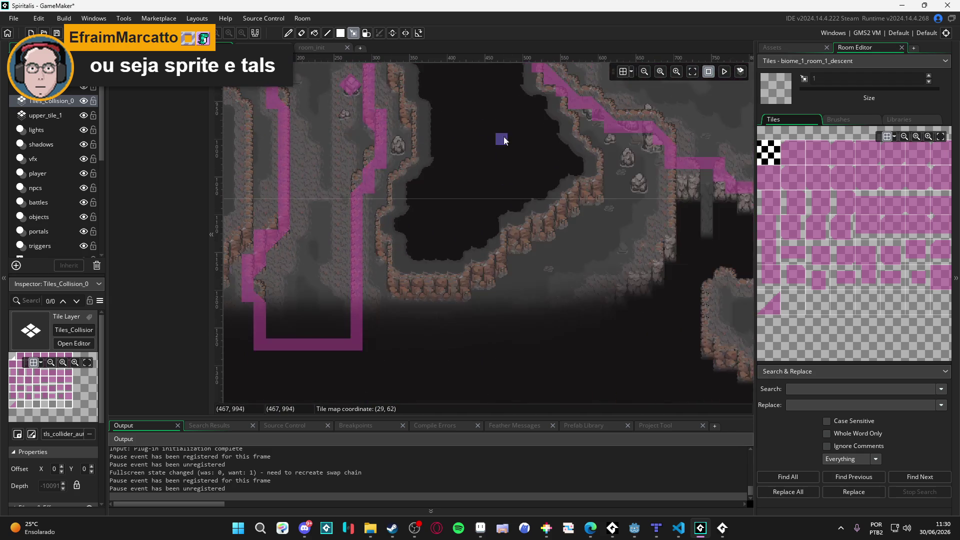
{"action": "scroll", "coordinate": [400, 225], "scroll_direction": "right", "scroll_amount": 10}
{"action": "scroll", "coordinate": [493, 260], "scroll_direction": "up", "scroll_amount": 2}
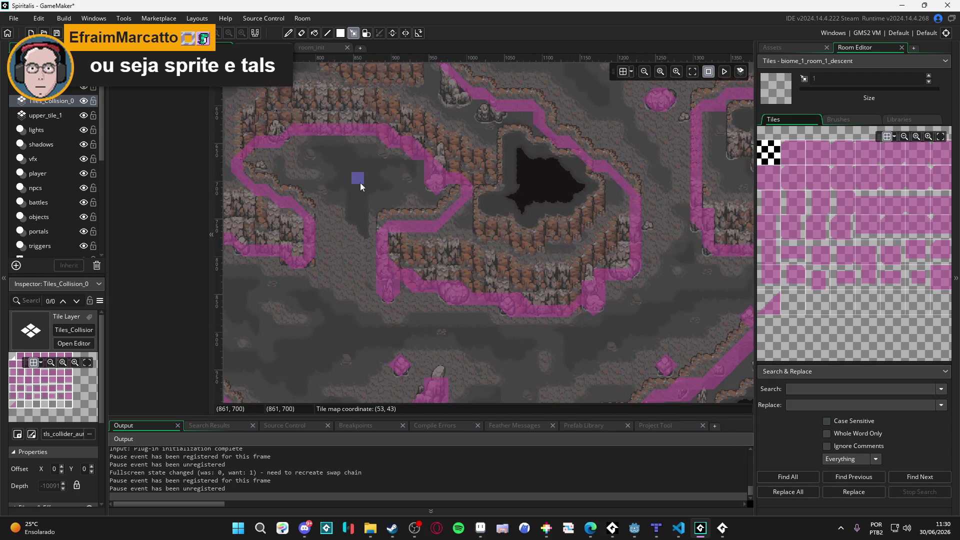
{"action": "scroll", "coordinate": [362, 181], "scroll_direction": "up", "scroll_amount": 3}
{"action": "scroll", "coordinate": [428, 214], "scroll_direction": "left", "scroll_amount": 6}
{"action": "scroll", "coordinate": [470, 245], "scroll_direction": "up", "scroll_amount": 3}
{"action": "scroll", "coordinate": [420, 245], "scroll_direction": "left", "scroll_amount": 5}
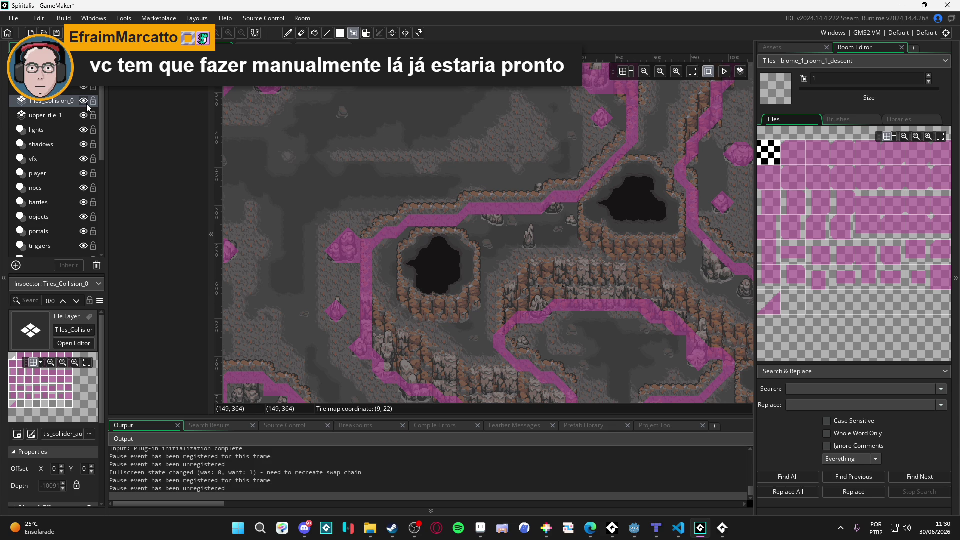
{"action": "mouse_move", "coordinate": [332, 195]}
{"action": "left_mouse_down"}
{"action": "mouse_move", "coordinate": [426, 272]}
{"action": "mouse_move", "coordinate": [438, 294]}
{"action": "mouse_move", "coordinate": [422, 253]}
{"action": "mouse_move", "coordinate": [428, 233]}
{"action": "left_mouse_up"}
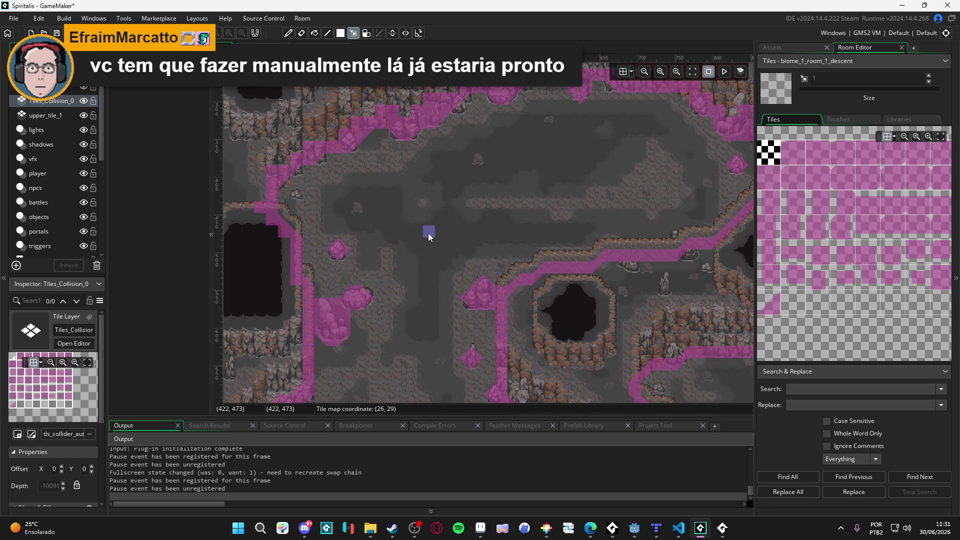
{"action": "mouse_move", "coordinate": [427, 232]}
{"action": "left_mouse_down"}
{"action": "mouse_move", "coordinate": [413, 191]}
{"action": "mouse_move", "coordinate": [379, 242]}
{"action": "mouse_move", "coordinate": [395, 239]}
{"action": "left_mouse_up"}
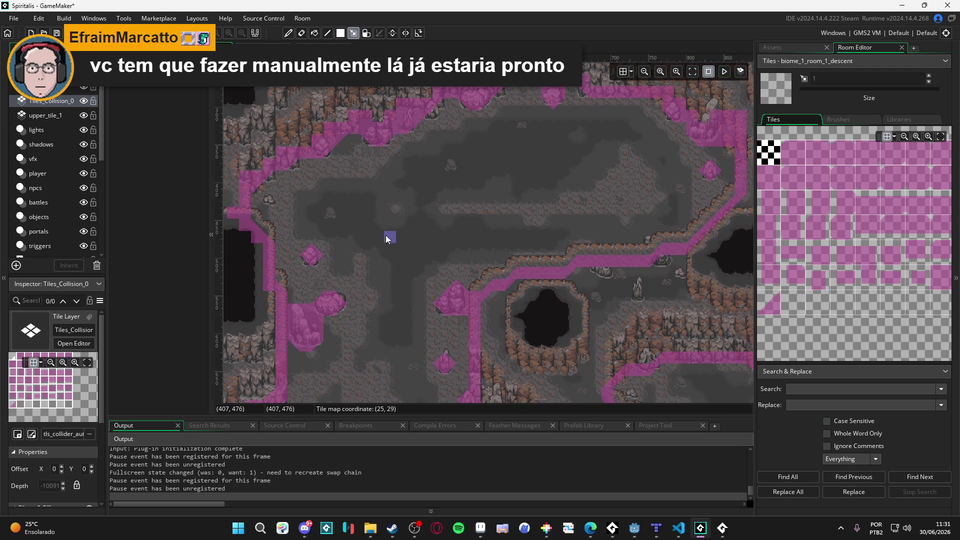
{"action": "left_click", "coordinate": [83, 100]}
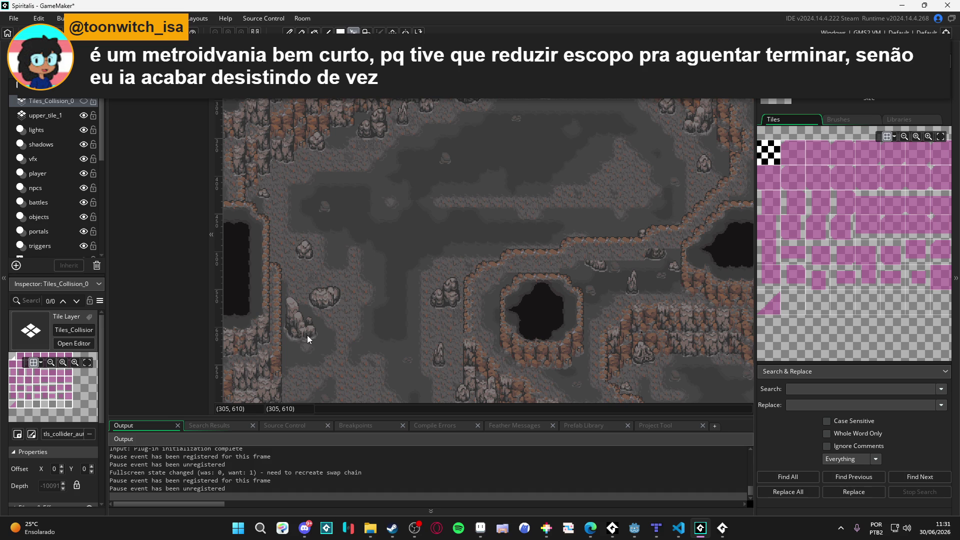
{"action": "mouse_move", "coordinate": [403, 337]}
{"action": "left_mouse_down"}
{"action": "mouse_move", "coordinate": [367, 253]}
{"action": "mouse_move", "coordinate": [372, 326]}
{"action": "left_mouse_up"}
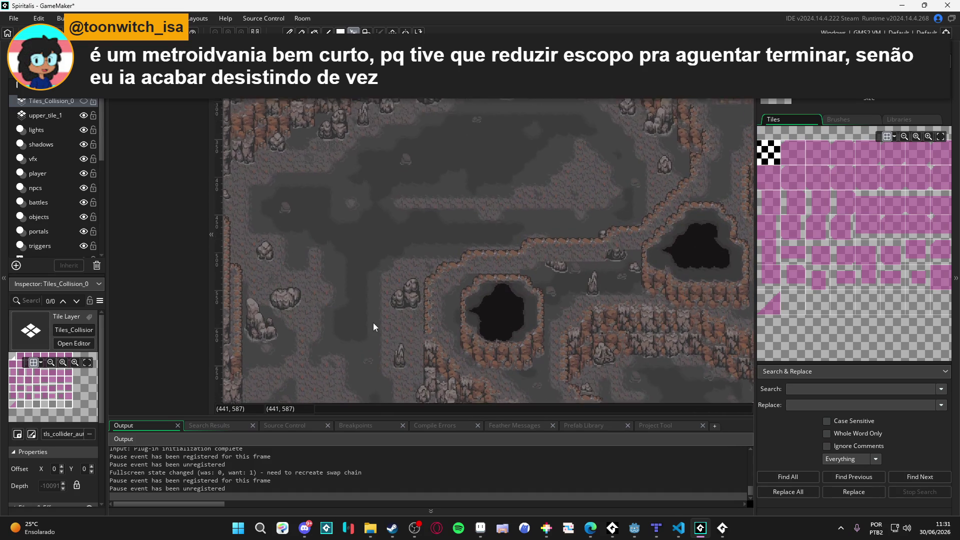
{"action": "left_click_drag", "start_coordinate": [373, 208], "coordinate": [391, 307]}
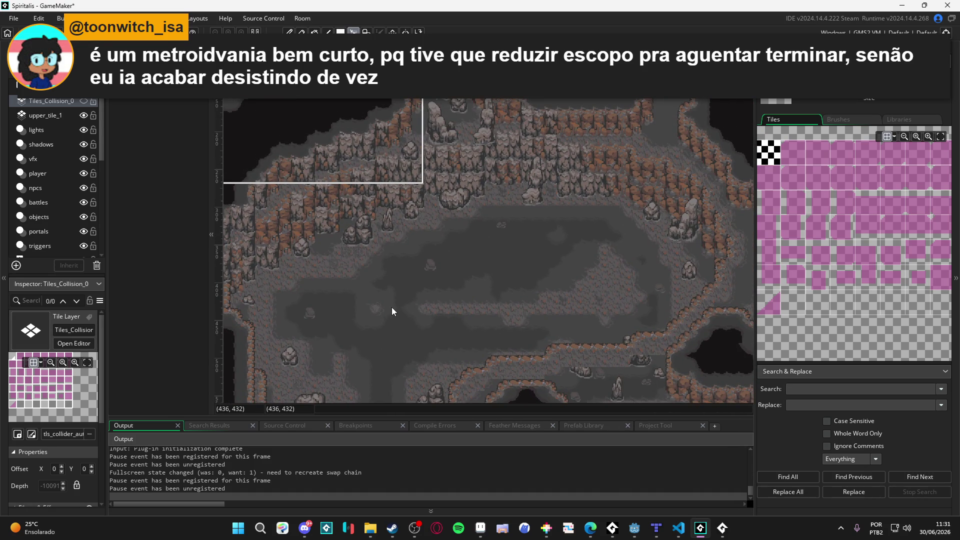
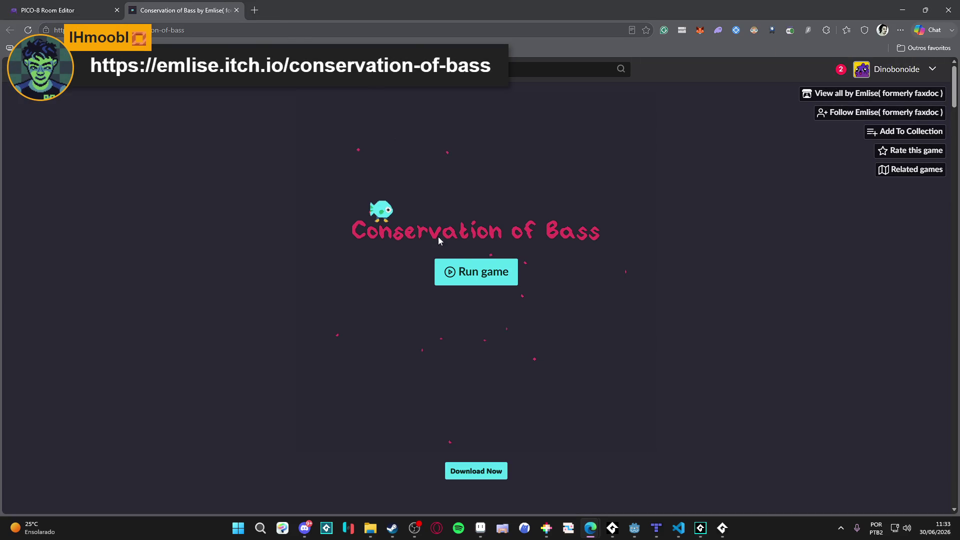
Start Conservation of Bass from its title menu and scroll down to the level screenshots.
{"action": "left_click", "coordinate": [466, 264]}
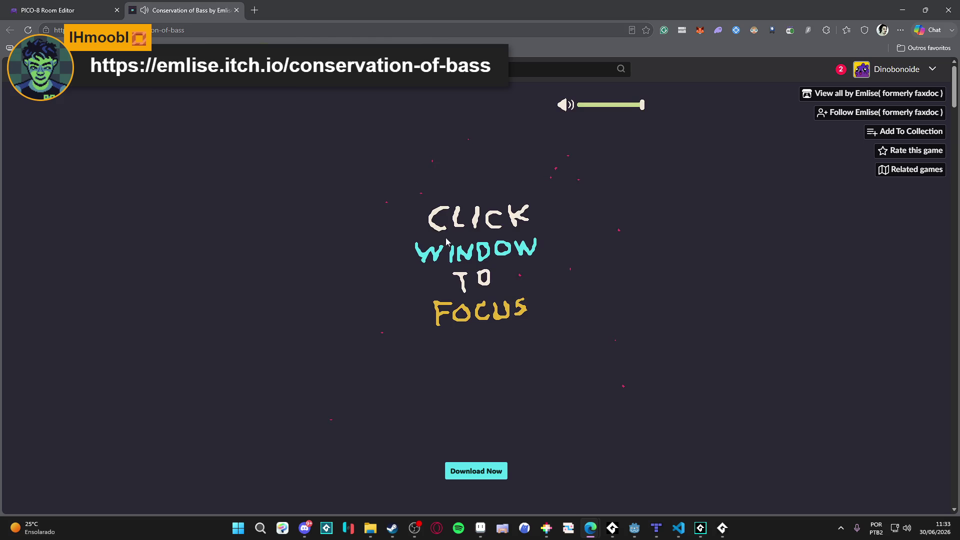
{"action": "left_click", "coordinate": [475, 224]}
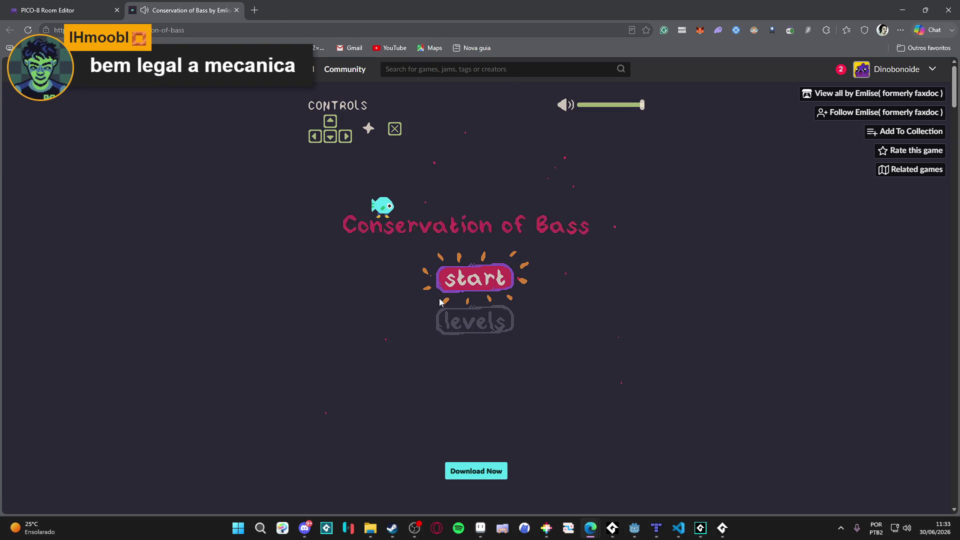
{"action": "left_click", "coordinate": [460, 283]}
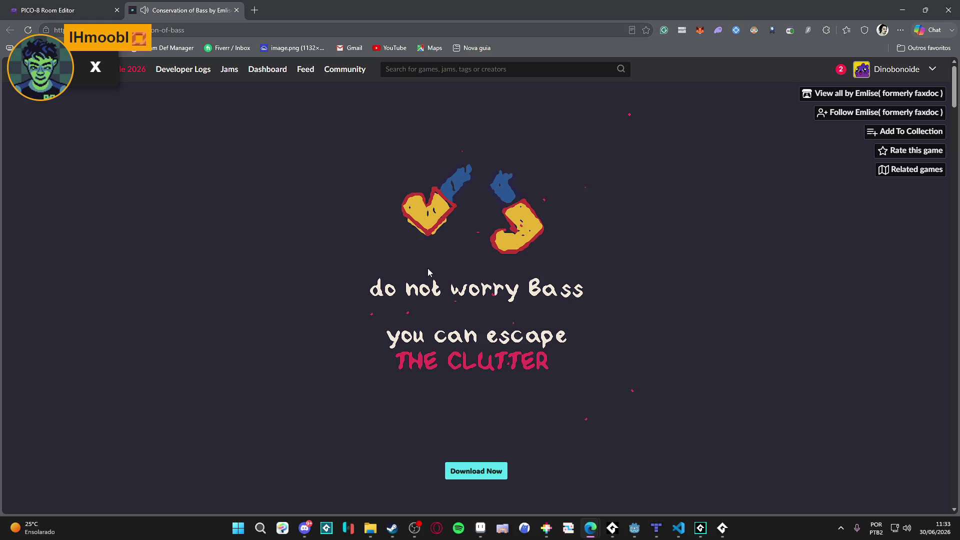
{"action": "scroll", "coordinate": [614, 336], "scroll_direction": "down", "scroll_amount": 8}
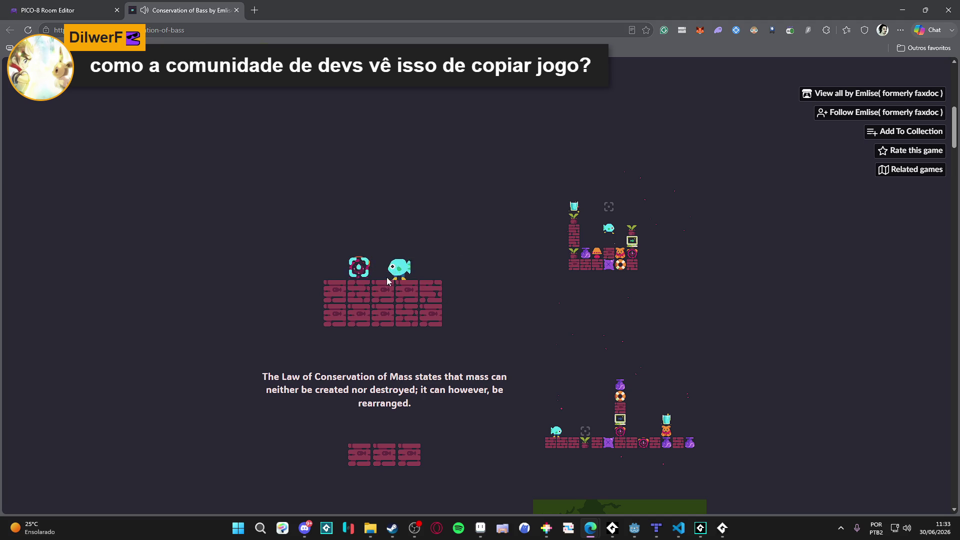
Scroll down through the page's credits and controls, then back up to the game.
{"action": "scroll", "coordinate": [386, 281], "scroll_direction": "down", "scroll_amount": 5}
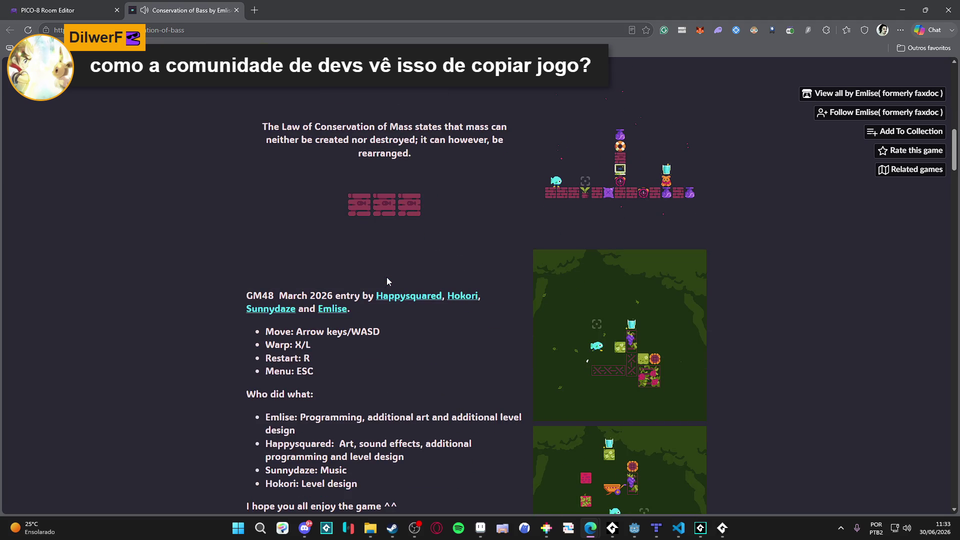
{"action": "scroll", "coordinate": [386, 277], "scroll_direction": "down", "scroll_amount": 5}
{"action": "scroll", "coordinate": [386, 277], "scroll_direction": "up", "scroll_amount": 15}
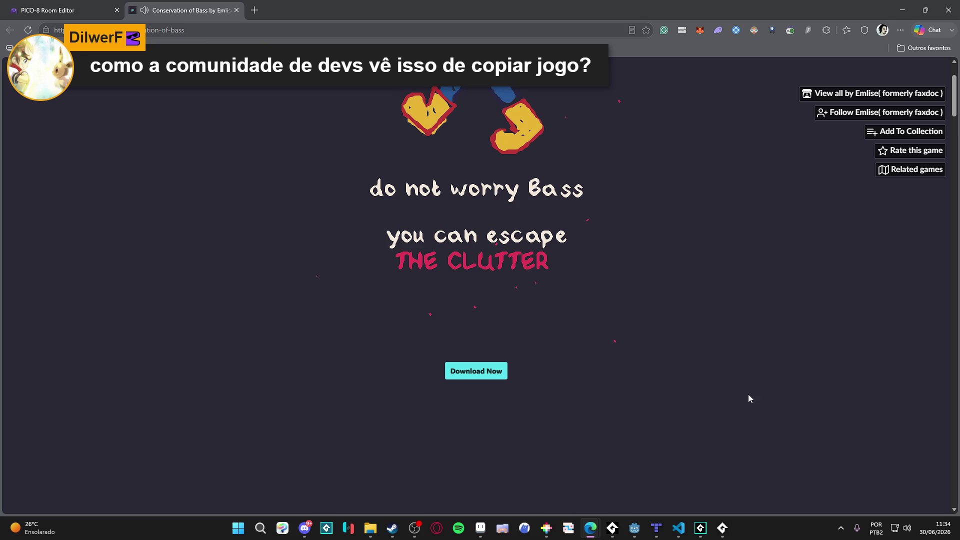
{"action": "scroll", "coordinate": [798, 443], "scroll_direction": "down", "scroll_amount": 5}
{"action": "scroll", "coordinate": [463, 364], "scroll_direction": "down", "scroll_amount": 5}
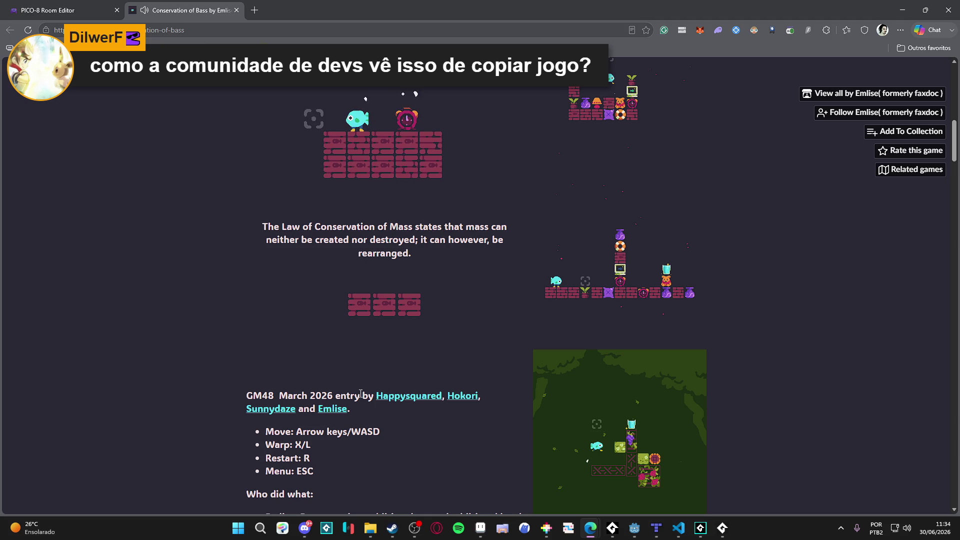
{"action": "scroll", "coordinate": [378, 366], "scroll_direction": "up", "scroll_amount": 12}
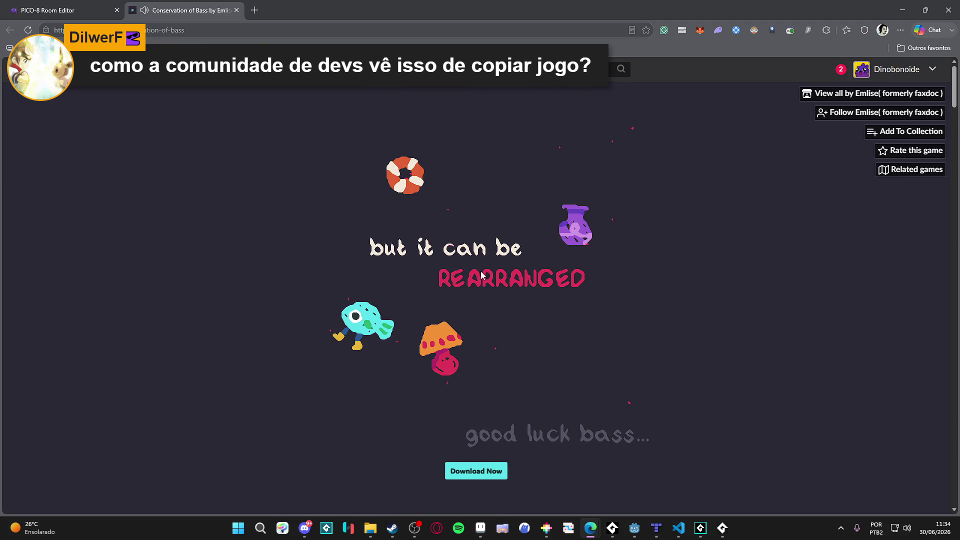
Walk the fish along the bricks, jump, and swap it with the brick below.
{"action": "key", "text": "Left"}
{"action": "key", "text": "Right"}
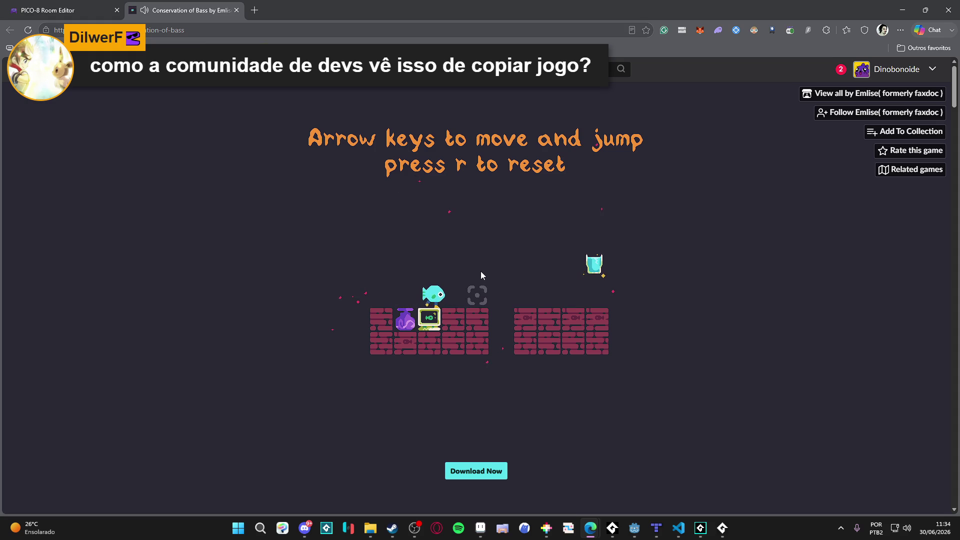
{"action": "key", "text": "Right"}
{"action": "key", "text": "Left"}
{"action": "key", "text": "Down"}
{"action": "key", "text": "Left"}
{"action": "key", "text": "Left"}
{"action": "key", "text": "Up"}
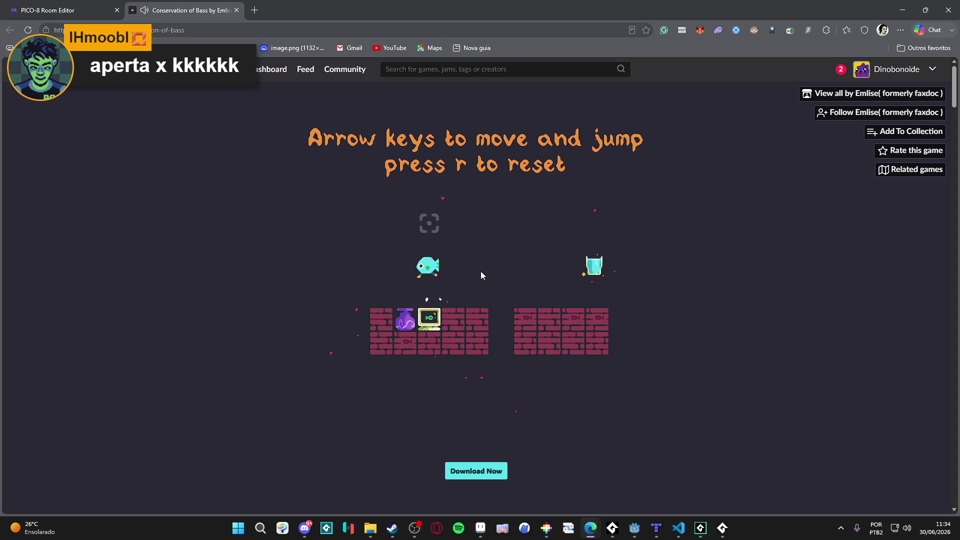
{"action": "key", "text": "Up"}
{"action": "key", "text": "Right"}
{"action": "key", "text": "Down"}
{"action": "key", "text": "x"}
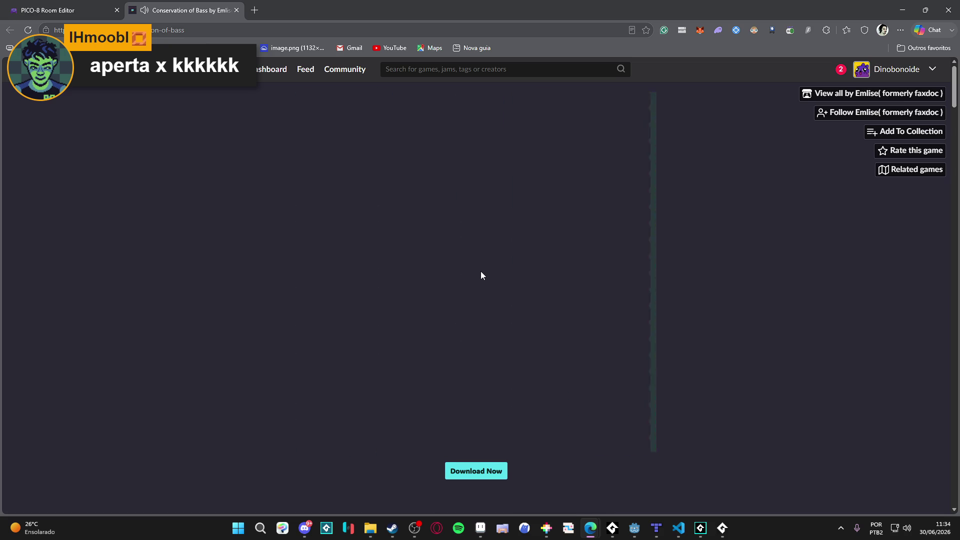
Move the fish right across the bricks, swapping it twice with the bricks beneath.
{"action": "key", "text": "Right"}
{"action": "key", "text": "Up"}
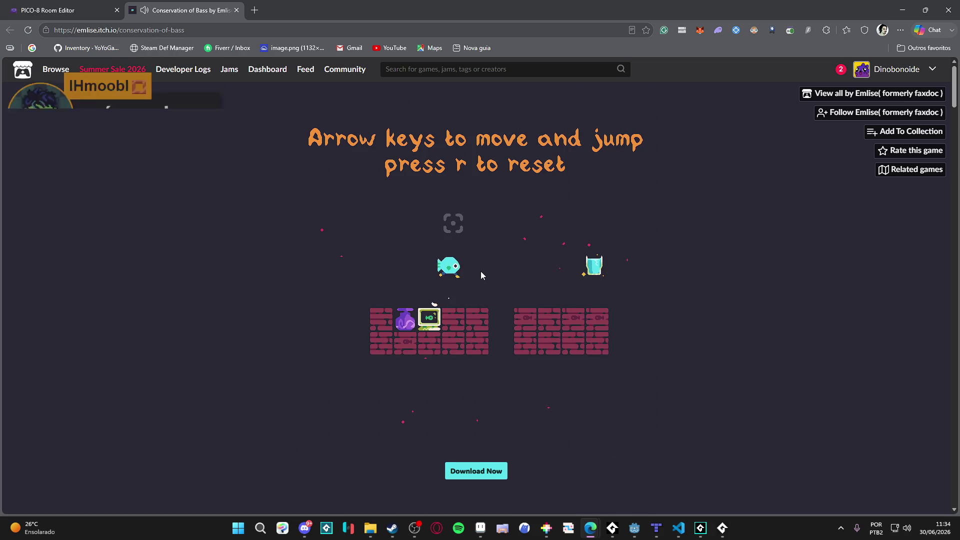
{"action": "key", "text": "Down"}
{"action": "key", "text": "Right"}
{"action": "key", "text": "Down"}
{"action": "key", "text": "Right"}
{"action": "key", "text": "x"}
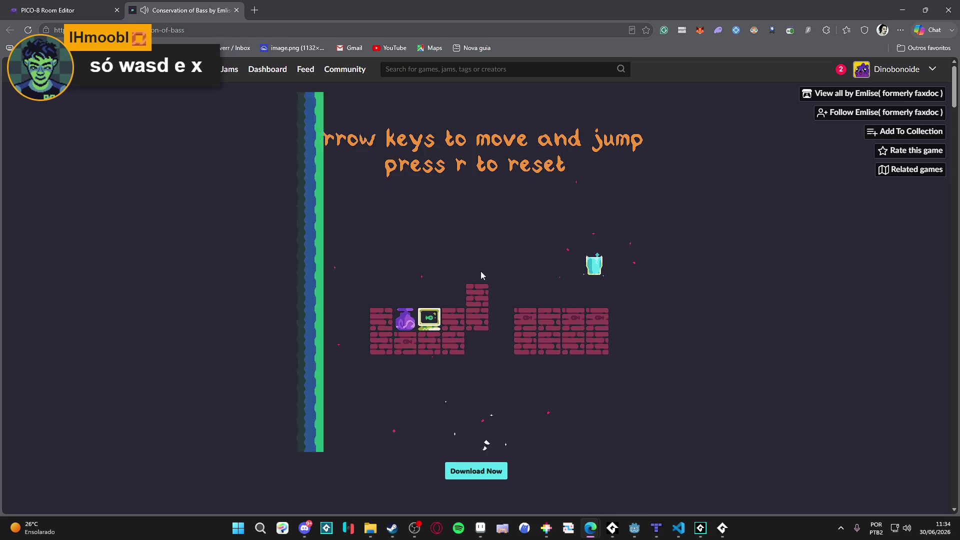
{"action": "key", "text": "Down"}
{"action": "key", "text": "Right"}
{"action": "key", "text": "x"}
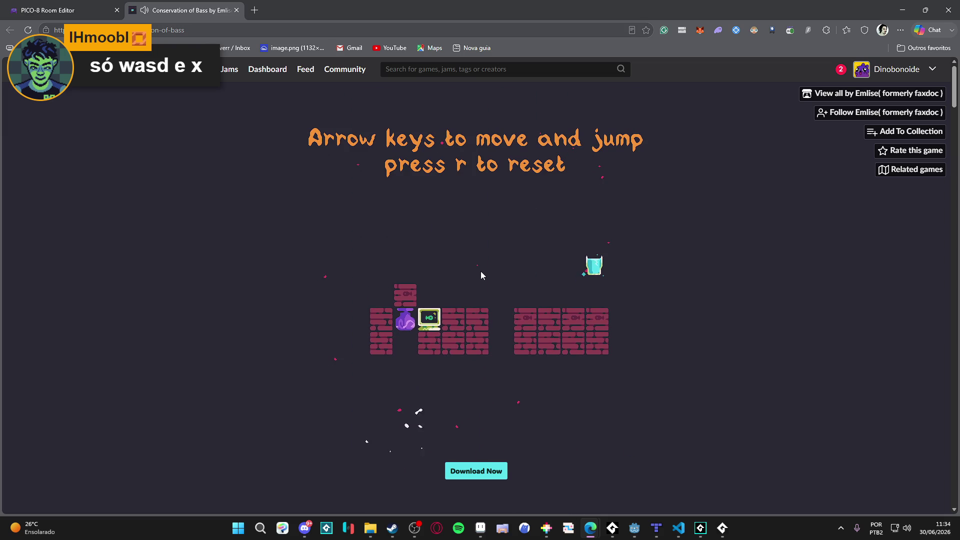
After the fall resets the level, jump to the right ledge and collect the glass.
{"action": "key", "text": "Right"}
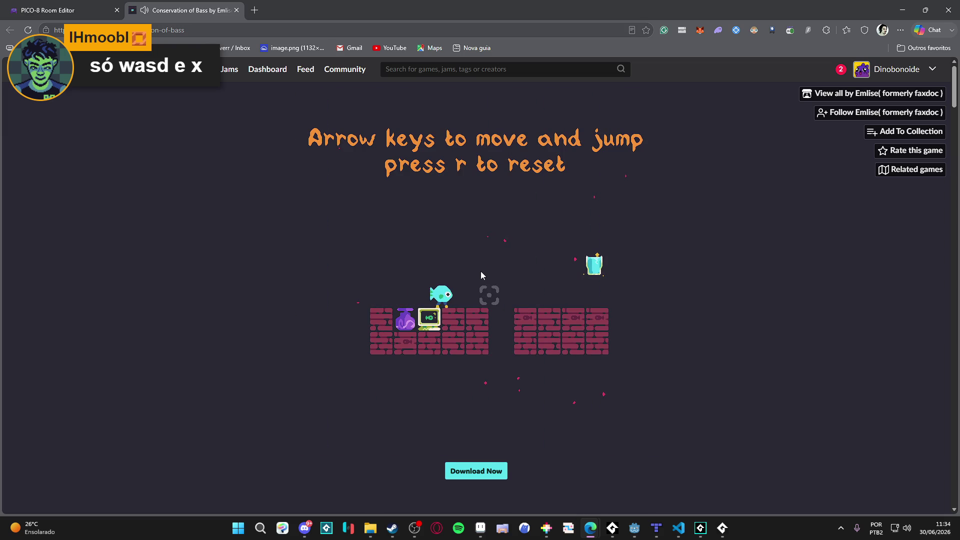
{"action": "key", "text": "Right"}
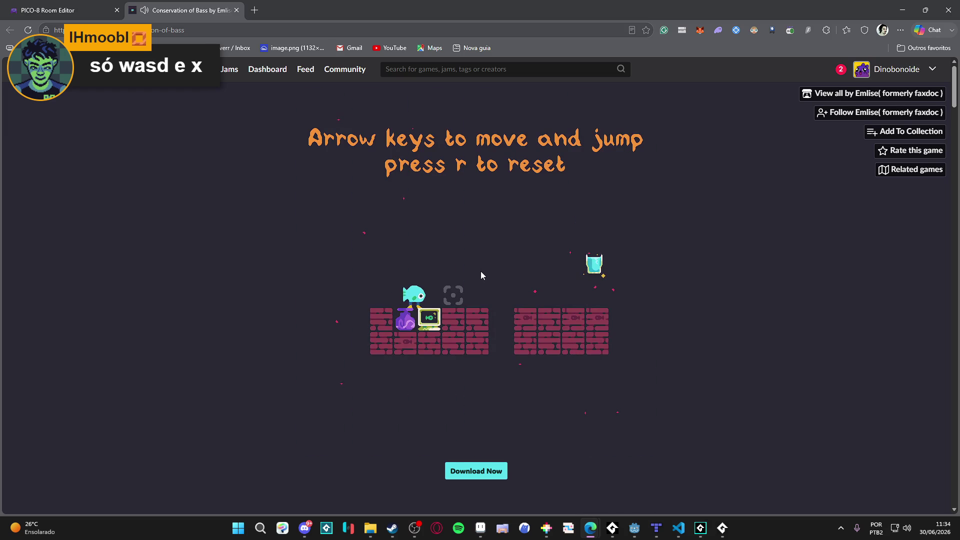
{"action": "key", "text": "Right"}
{"action": "key", "text": "Right"}
{"action": "key", "text": "Up"}
{"action": "key", "text": "Right"}
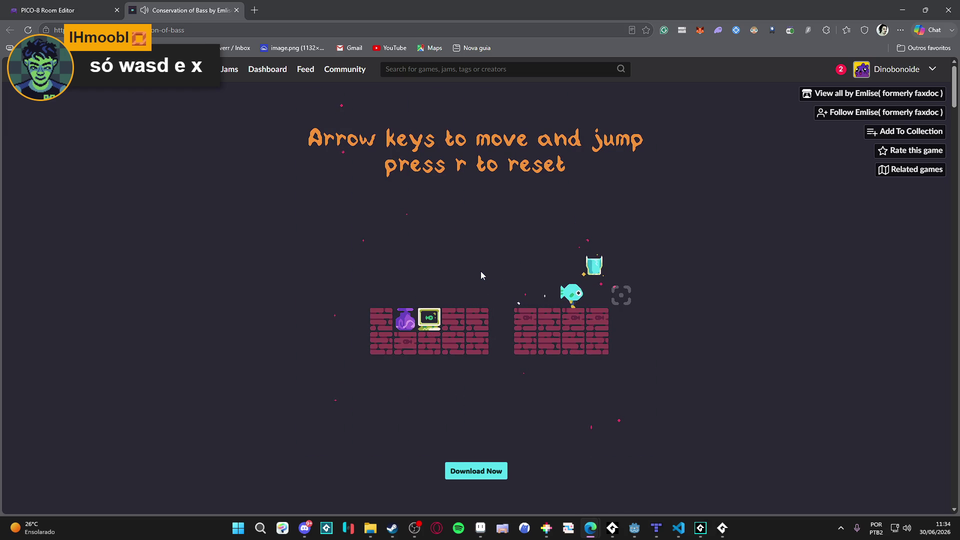
{"action": "key", "text": "Up"}
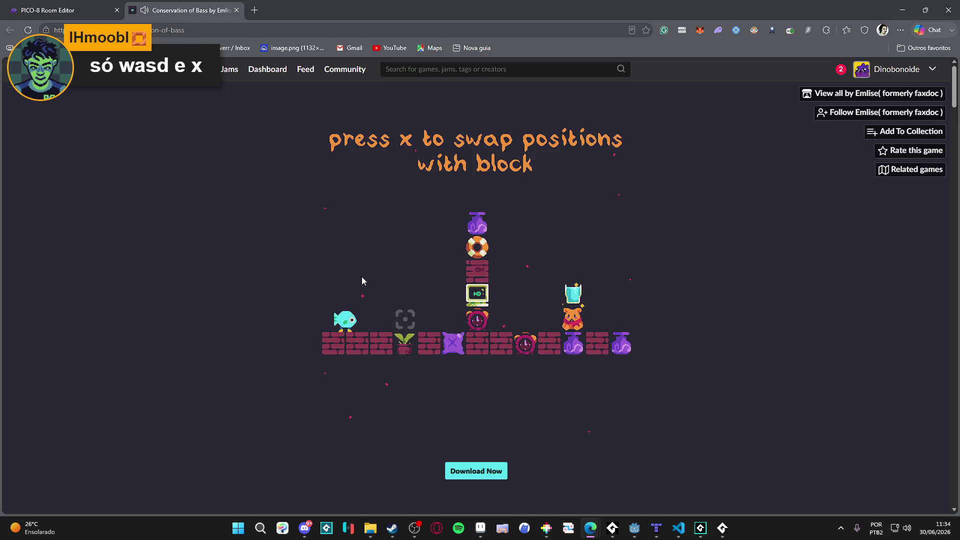
Open the BASE.P8 project in PICO-8 and run the game with Ctrl+R.
{"action": "left_click", "coordinate": [480, 528]}
{"action": "left_click", "coordinate": [370, 528]}
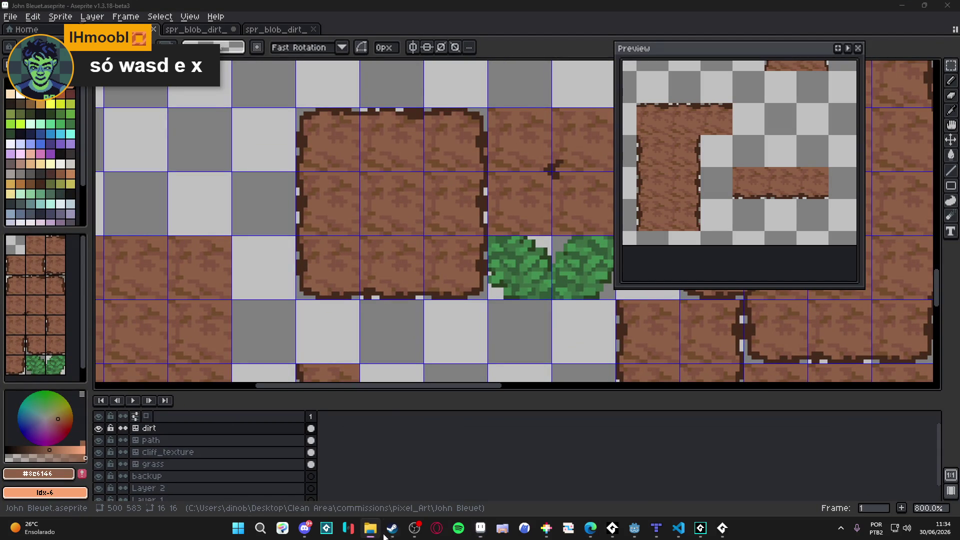
{"action": "left_click", "coordinate": [555, 528]}
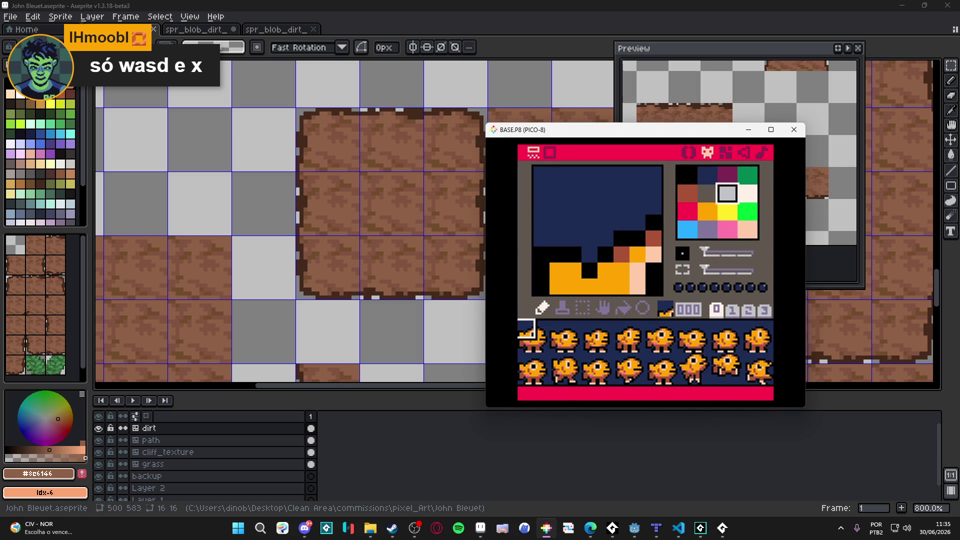
{"action": "left_click", "coordinate": [541, 343]}
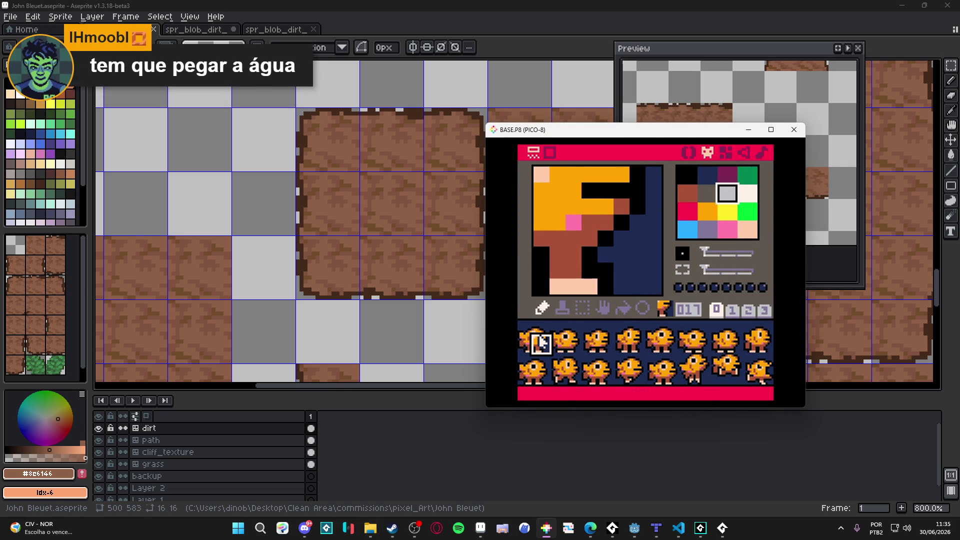
{"action": "key", "text": "ctrl+r"}
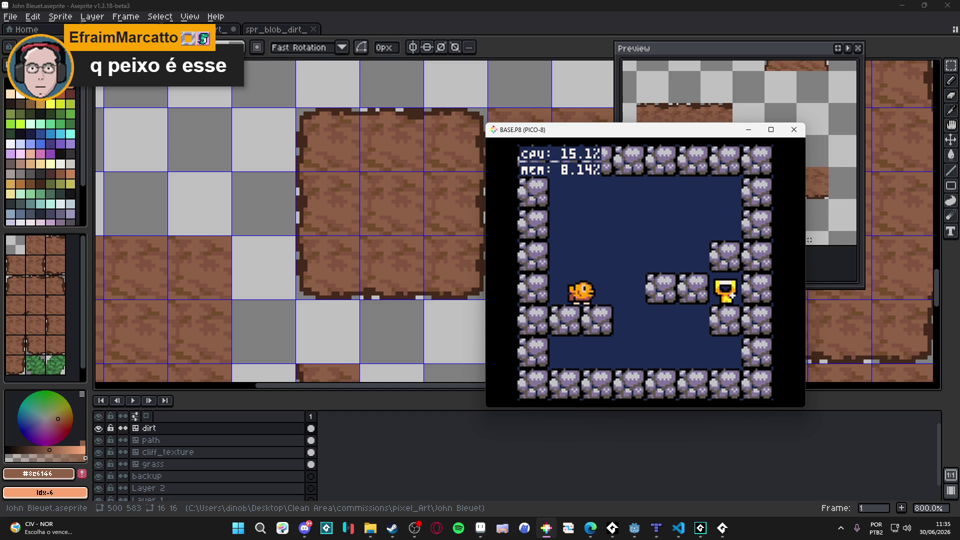
Carry the golden trophy onto the left rock ledge, then snip the game area.
{"action": "key", "text": "Right"}
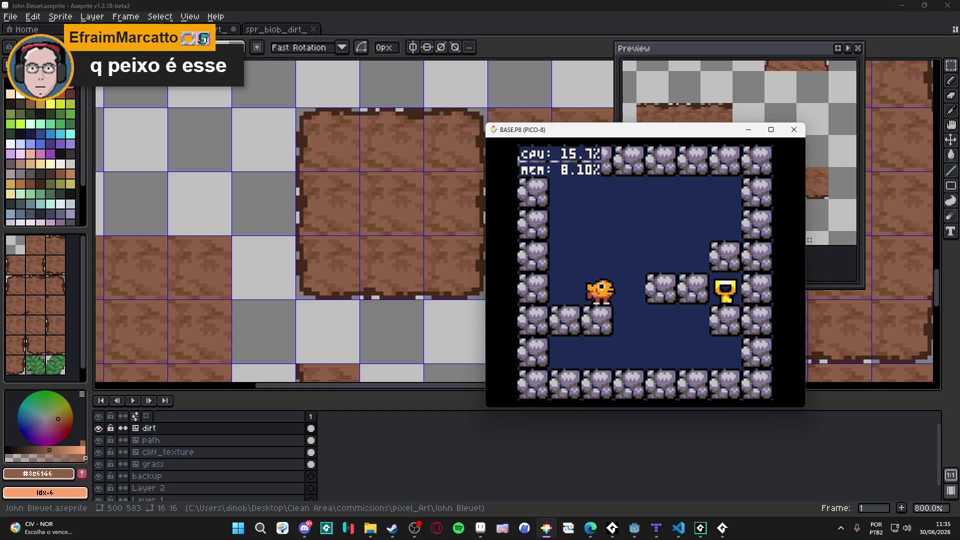
{"action": "key", "text": "z"}
{"action": "key", "text": "Right"}
{"action": "key", "text": "z"}
{"action": "key", "text": "Left"}
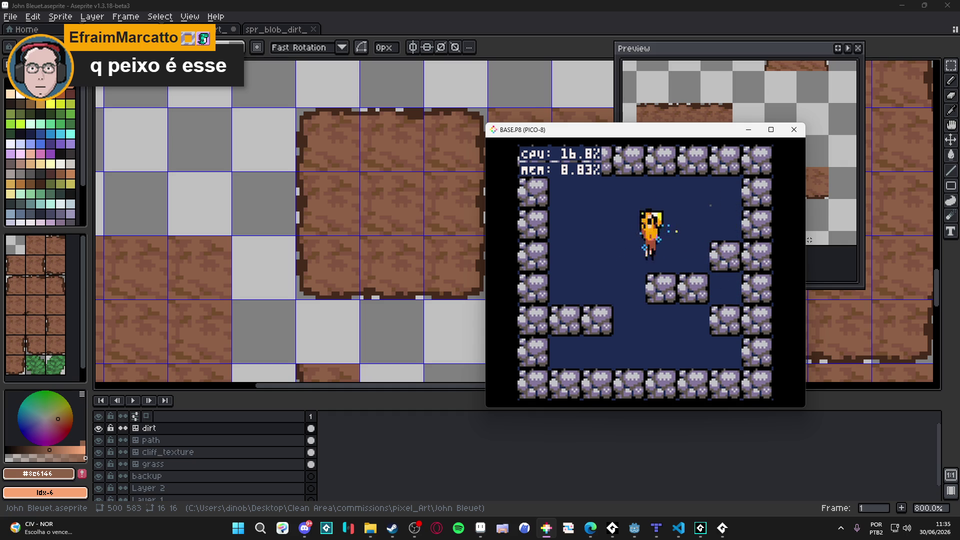
{"action": "key", "text": "x"}
{"action": "key", "text": "Right"}
{"action": "key", "text": "Left"}
{"action": "key", "text": "x"}
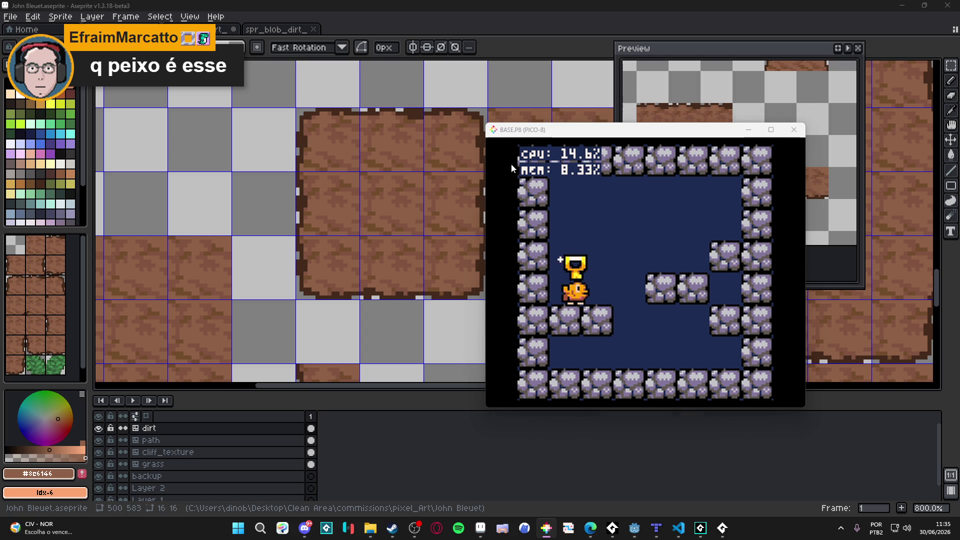
{"action": "key", "text": "super+shift+s"}
{"action": "left_click_drag", "start_coordinate": [528, 186], "coordinate": [765, 395]}
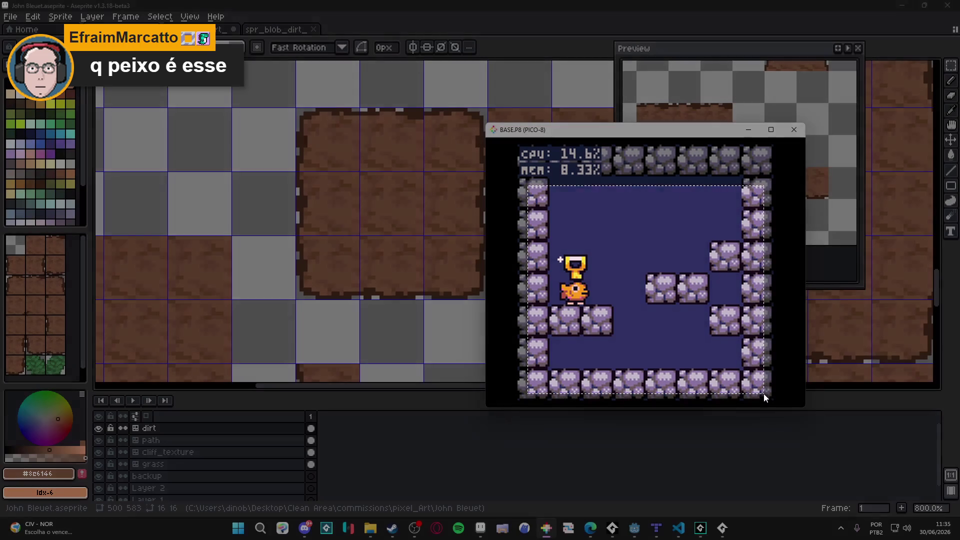
{"action": "left_click", "coordinate": [181, 5]}
{"action": "left_click", "coordinate": [10, 16]}
{"action": "left_click", "coordinate": [25, 34]}
{"action": "left_click", "coordinate": [450, 373]}
{"action": "key", "text": "ctrl+v"}
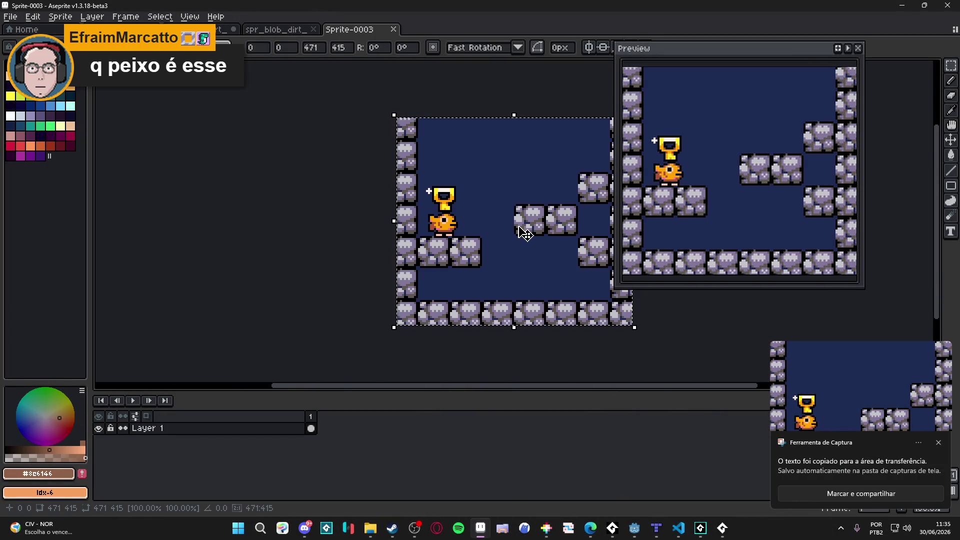
{"action": "scroll", "coordinate": [523, 232], "scroll_direction": "up", "scroll_amount": 8}
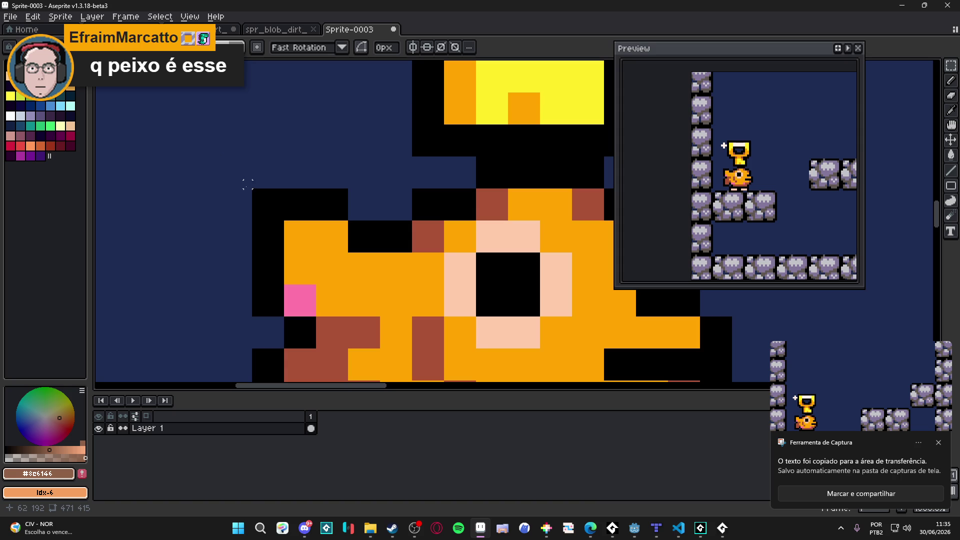
{"action": "left_click_drag", "start_coordinate": [252, 188], "coordinate": [285, 221]}
{"action": "left_click", "coordinate": [60, 16]}
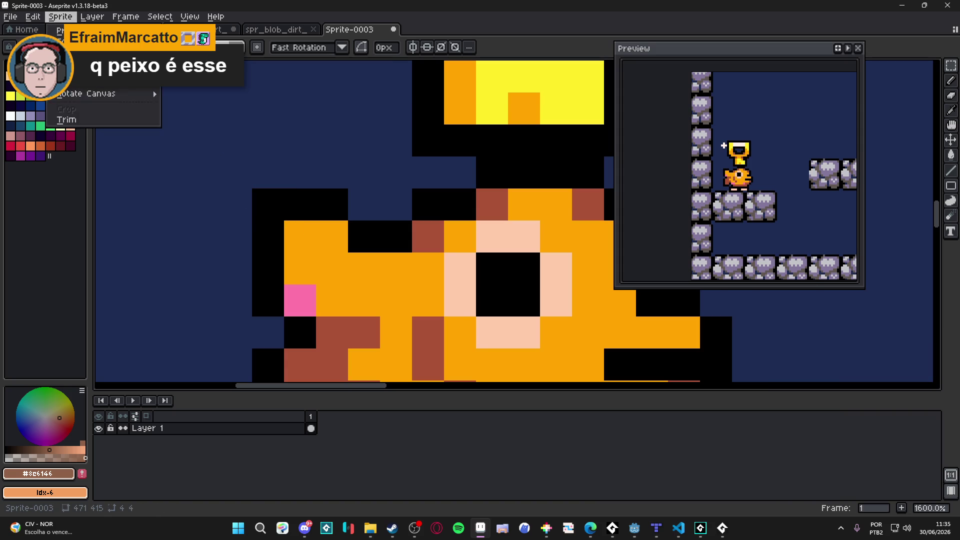
{"action": "left_click", "coordinate": [80, 70]}
{"action": "type", "text": "117"}
{"action": "key", "text": "Return"}
{"action": "scroll", "coordinate": [304, 184], "scroll_direction": "down", "scroll_amount": 6}
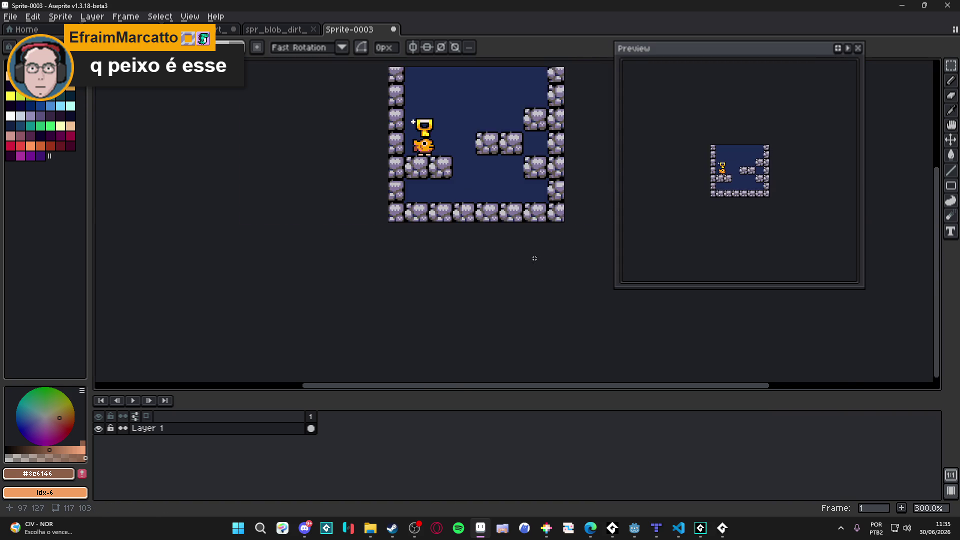
{"action": "scroll", "coordinate": [304, 185], "scroll_direction": "up", "scroll_amount": 1}
{"action": "scroll", "coordinate": [304, 185], "scroll_direction": "up", "scroll_amount": 1}
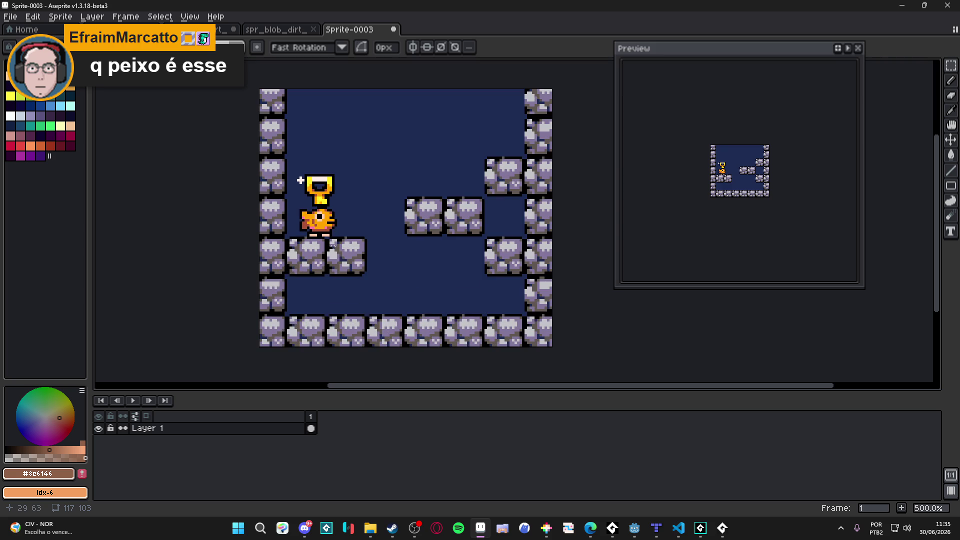
{"action": "scroll", "coordinate": [362, 250], "scroll_direction": "down", "scroll_amount": 1}
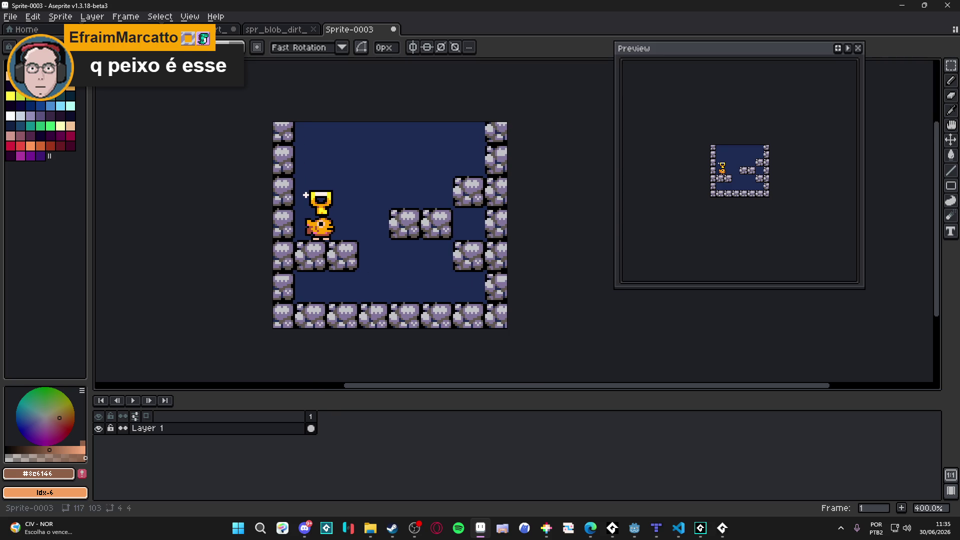
{"action": "left_click", "coordinate": [57, 17]}
Try a 400% RotSprite resize of the sprite, inspect it, then undo it.
{"action": "left_click", "coordinate": [125, 80]}
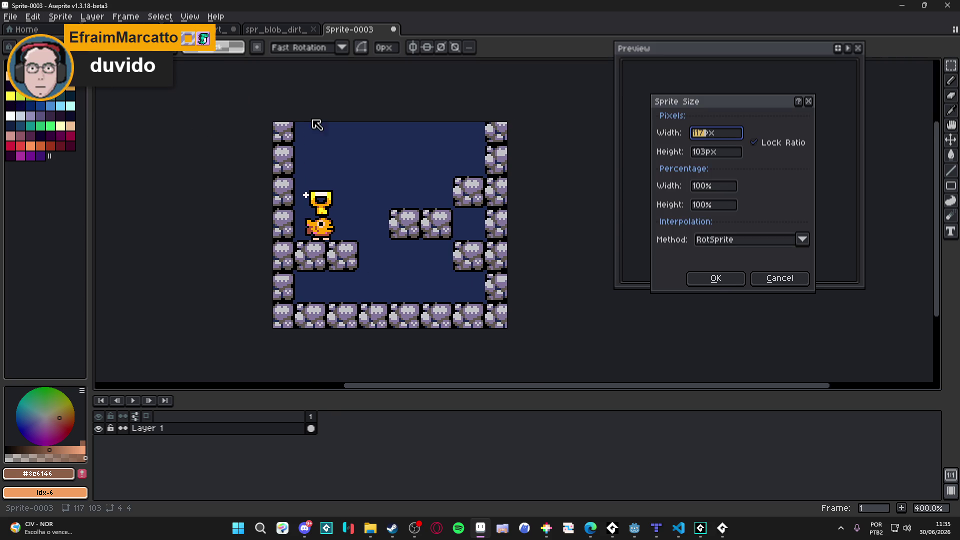
{"action": "left_click", "coordinate": [739, 244]}
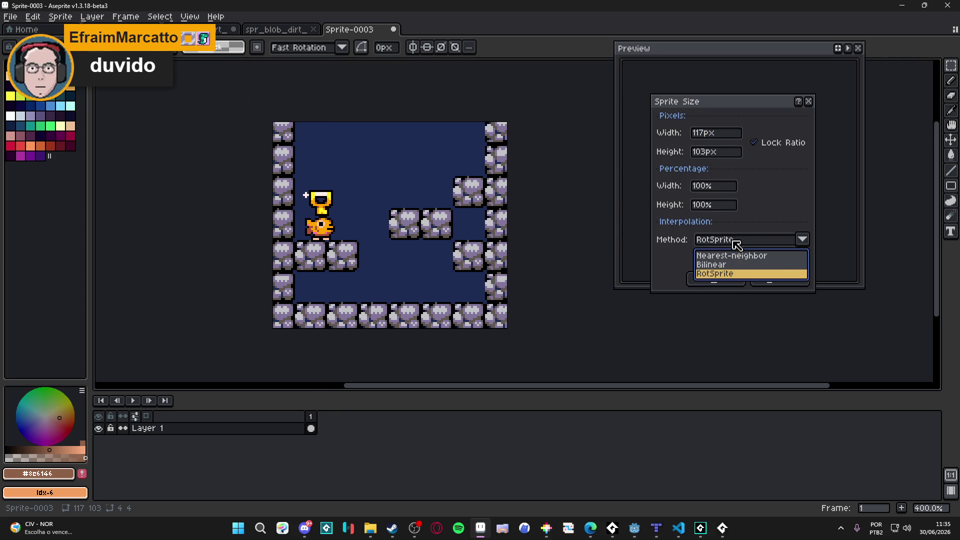
{"action": "left_click", "coordinate": [734, 274]}
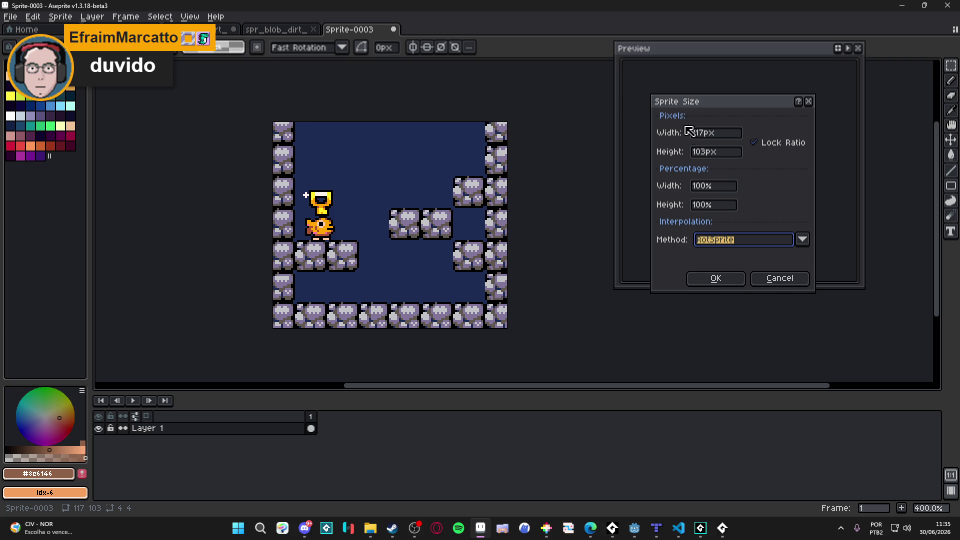
{"action": "double_click", "coordinate": [713, 188]}
{"action": "type", "text": "400"}
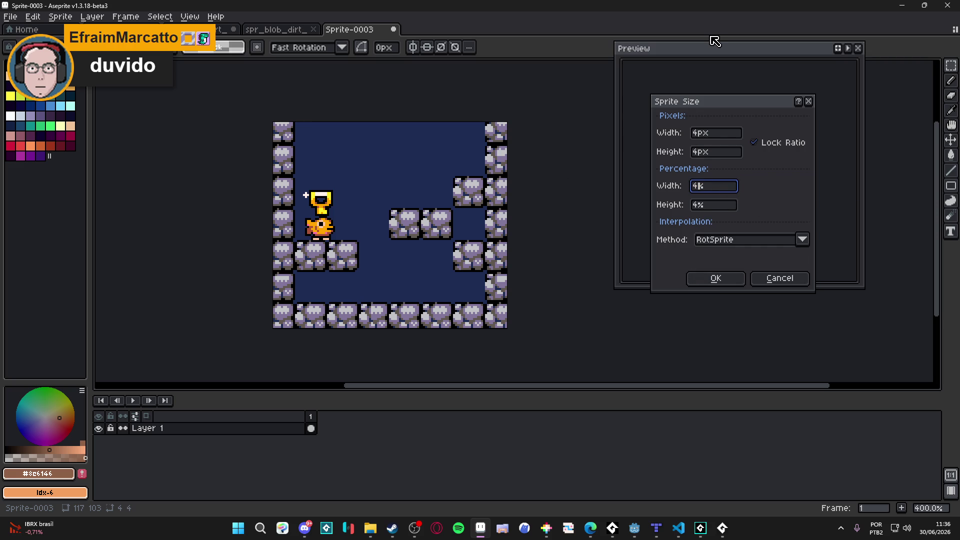
{"action": "left_click", "coordinate": [725, 278]}
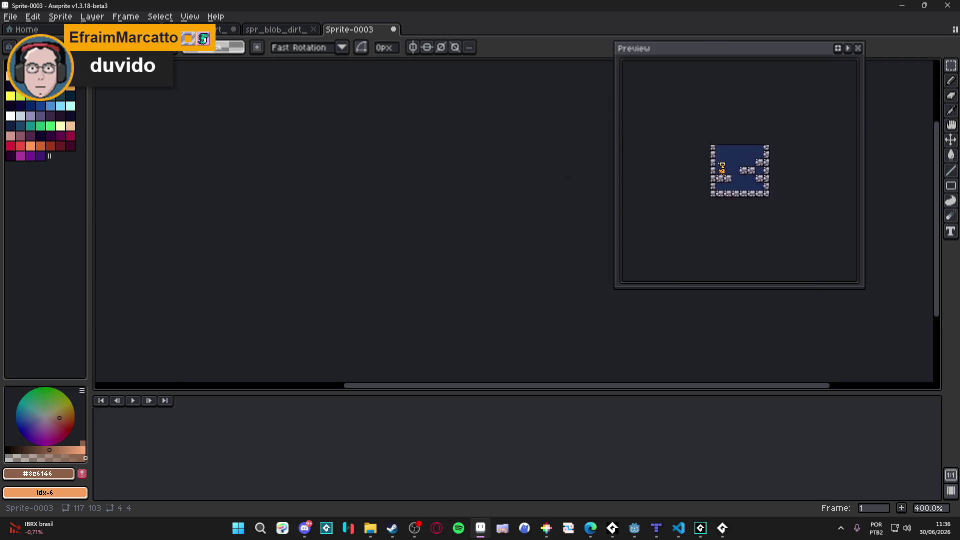
{"action": "scroll", "coordinate": [314, 271], "scroll_direction": "down", "scroll_amount": 3}
{"action": "scroll", "coordinate": [280, 326], "scroll_direction": "up", "scroll_amount": 2}
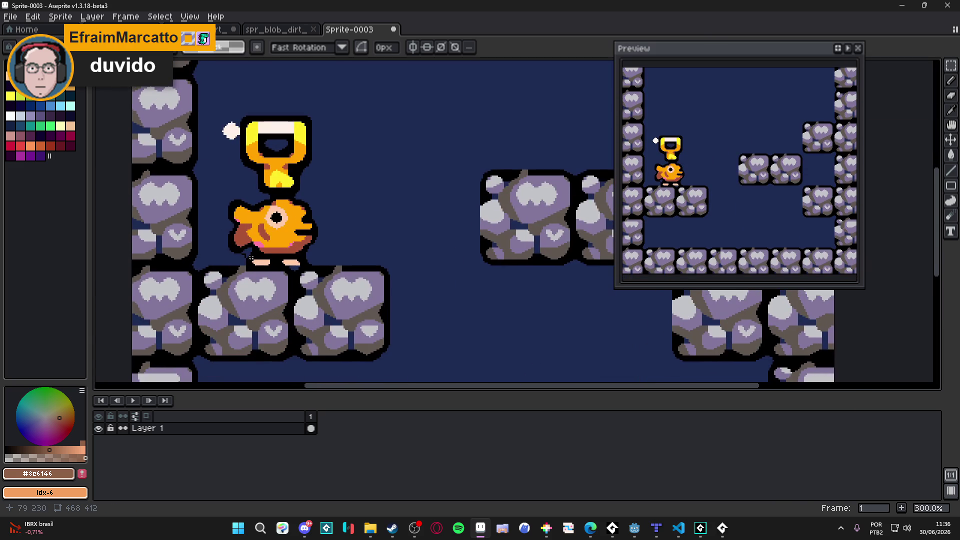
{"action": "scroll", "coordinate": [346, 191], "scroll_direction": "down", "scroll_amount": 1}
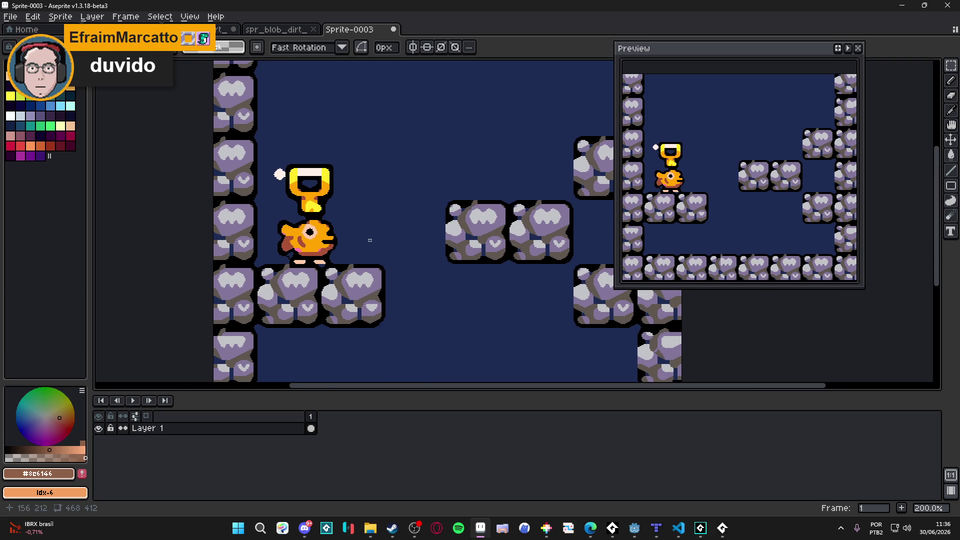
{"action": "scroll", "coordinate": [297, 261], "scroll_direction": "down", "scroll_amount": 1}
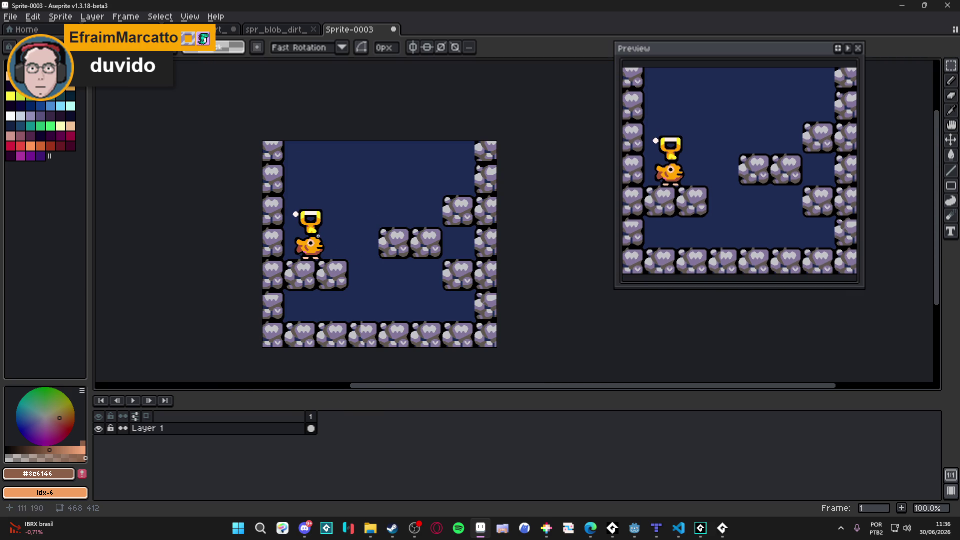
{"action": "scroll", "coordinate": [312, 274], "scroll_direction": "up", "scroll_amount": 1}
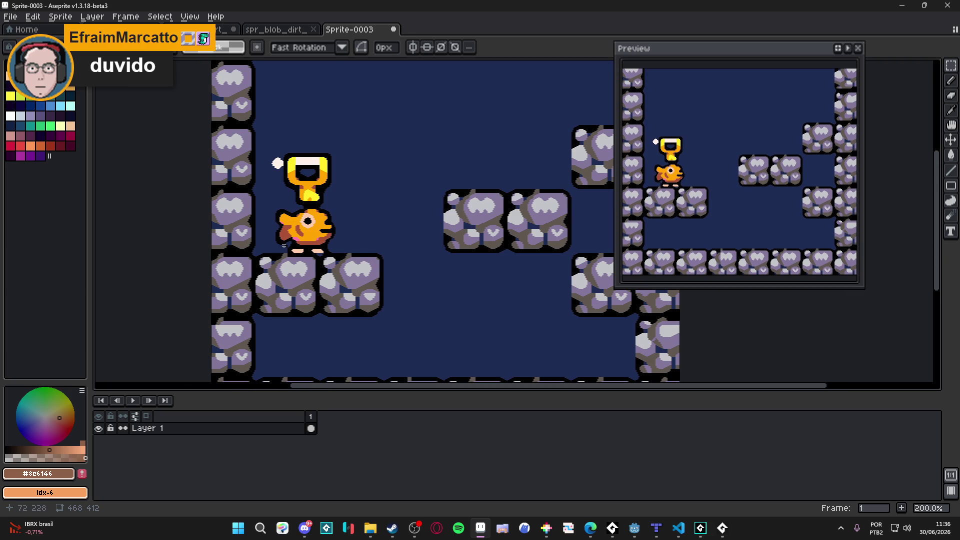
{"action": "scroll", "coordinate": [325, 252], "scroll_direction": "down", "scroll_amount": 1}
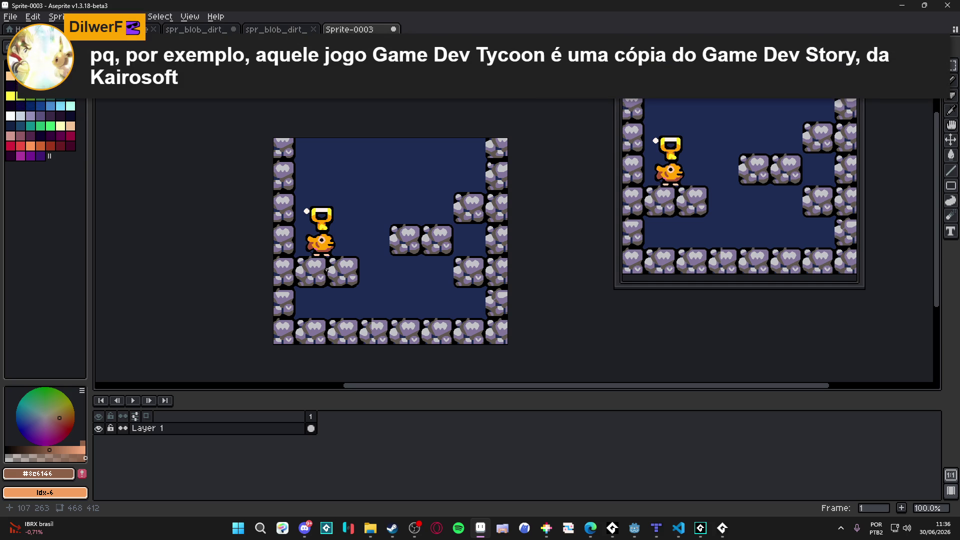
{"action": "key", "text": "ctrl+z"}
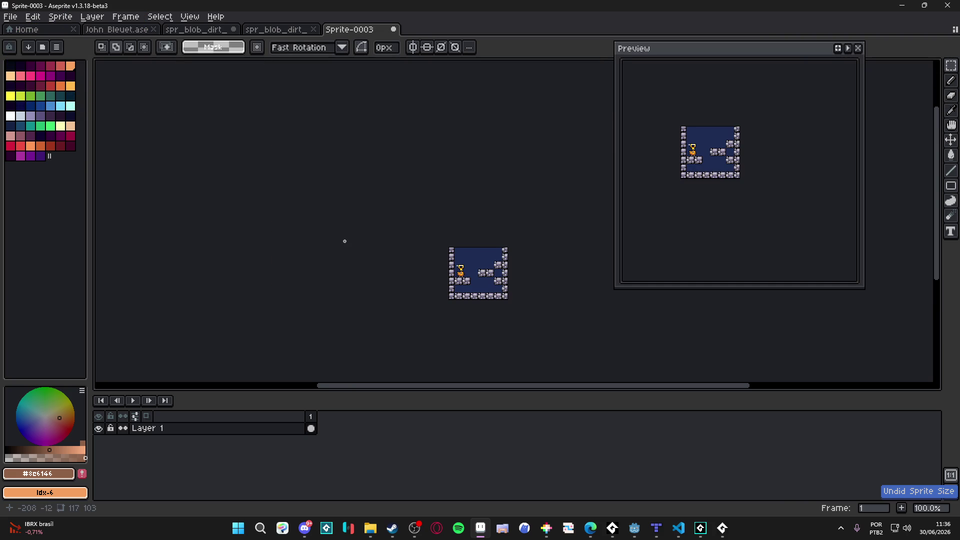
{"action": "scroll", "coordinate": [359, 215], "scroll_direction": "up", "scroll_amount": 3}
Resize the sprite to 200% (234x206 px) and look over the enlarged cave room.
{"action": "left_click", "coordinate": [61, 17]}
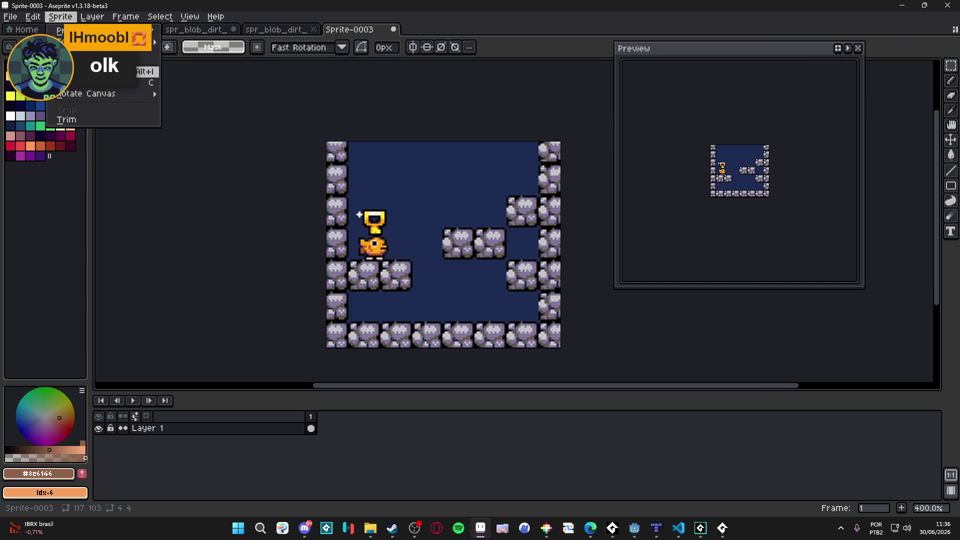
{"action": "left_click", "coordinate": [70, 72]}
{"action": "left_click", "coordinate": [717, 190]}
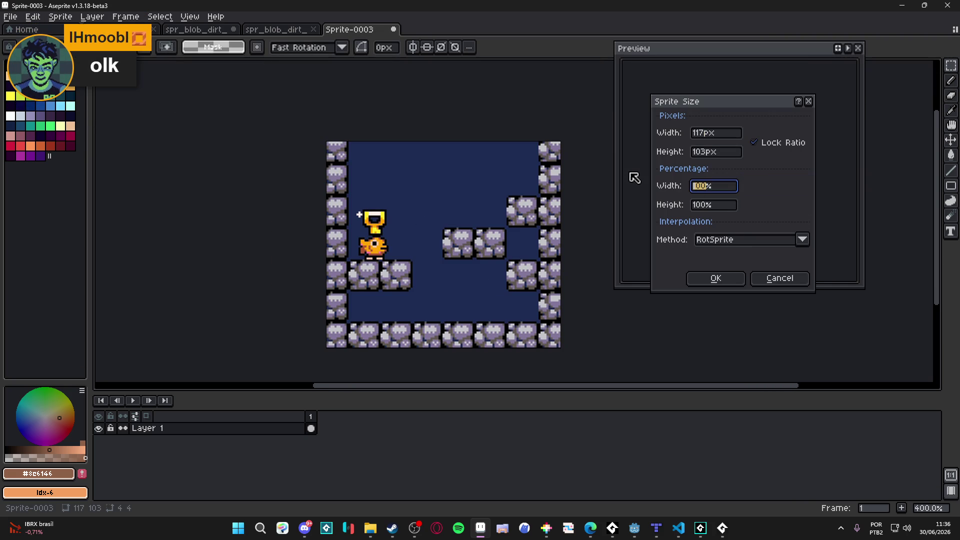
{"action": "type", "text": "200"}
{"action": "key", "text": "Return"}
{"action": "scroll", "coordinate": [244, 294], "scroll_direction": "down", "scroll_amount": 1}
{"action": "left_click_drag", "start_coordinate": [259, 346], "coordinate": [286, 248]}
{"action": "scroll", "coordinate": [286, 248], "scroll_direction": "up", "scroll_amount": 1}
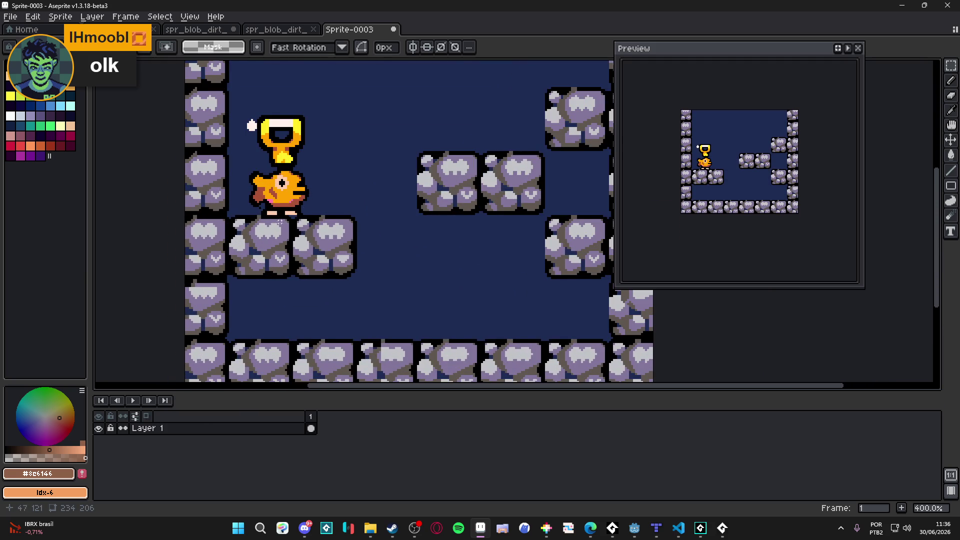
{"action": "scroll", "coordinate": [280, 222], "scroll_direction": "down", "scroll_amount": 1}
{"action": "scroll", "coordinate": [354, 289], "scroll_direction": "down", "scroll_amount": 1}
{"action": "scroll", "coordinate": [298, 265], "scroll_direction": "up", "scroll_amount": 1}
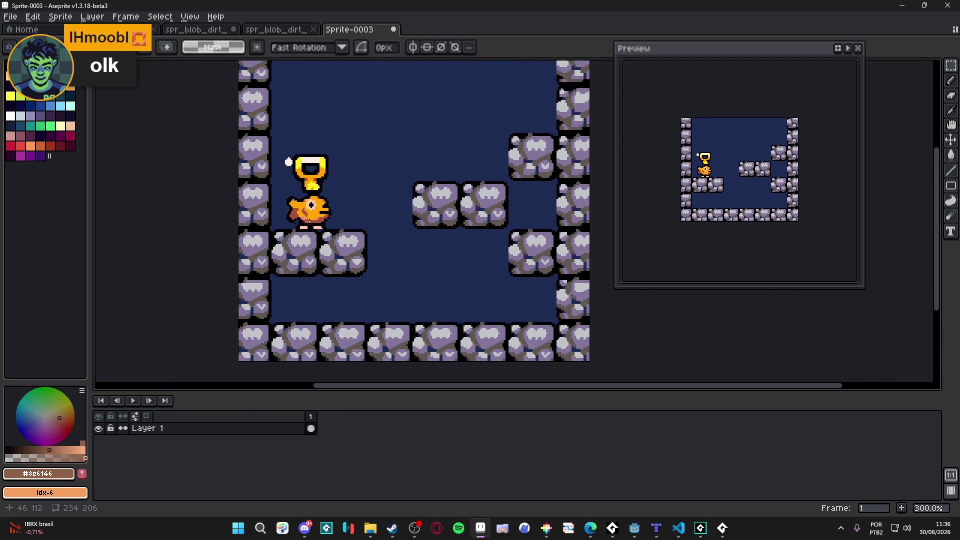
{"action": "scroll", "coordinate": [309, 222], "scroll_direction": "up", "scroll_amount": 1}
{"action": "scroll", "coordinate": [309, 221], "scroll_direction": "up", "scroll_amount": 1}
{"action": "scroll", "coordinate": [309, 222], "scroll_direction": "down", "scroll_amount": 1}
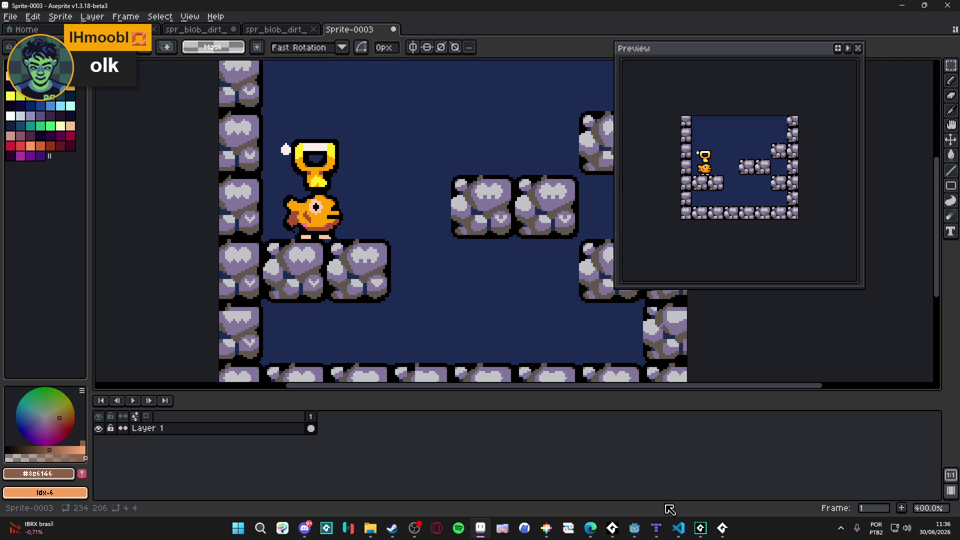
Snip the Conservation of Bass game scene in the browser, then return to Aseprite.
{"action": "mouse_move", "coordinate": [591, 528]}
{"action": "left_click", "coordinate": [686, 491]}
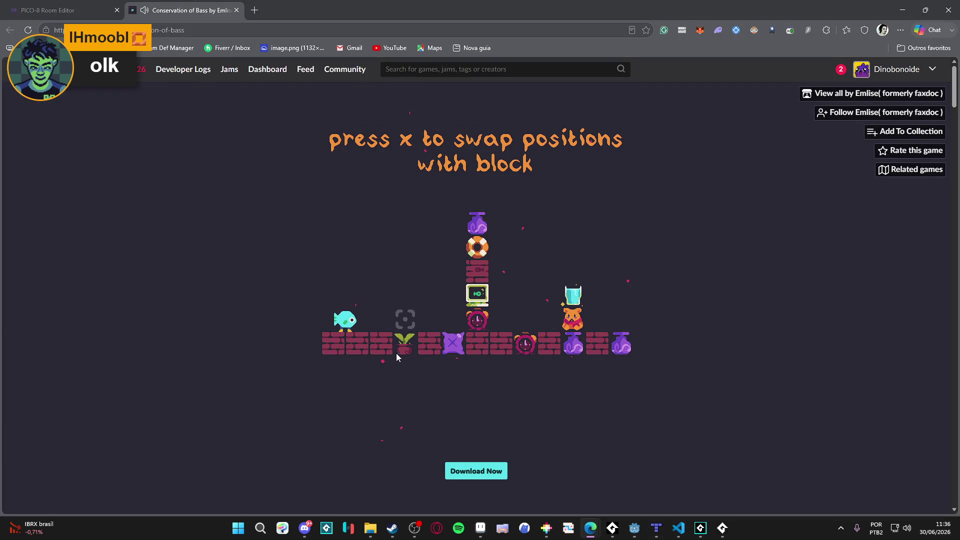
{"action": "key", "text": "super+shift+s"}
{"action": "left_click_drag", "start_coordinate": [301, 186], "coordinate": [626, 397]}
{"action": "key", "text": "alt+Tab"}
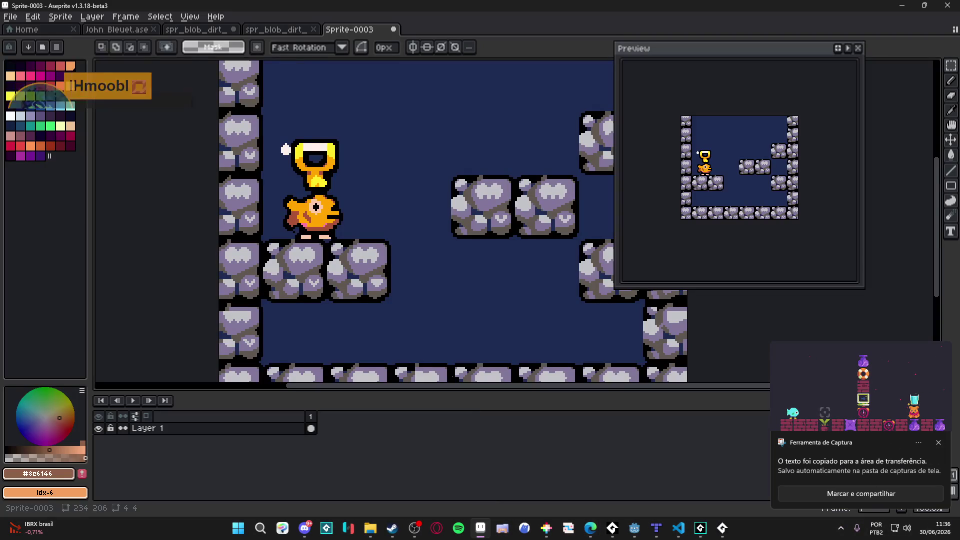
Create a new 684x407 sprite, paste the game screenshot, and pan around it.
{"action": "key", "text": "ctrl+n"}
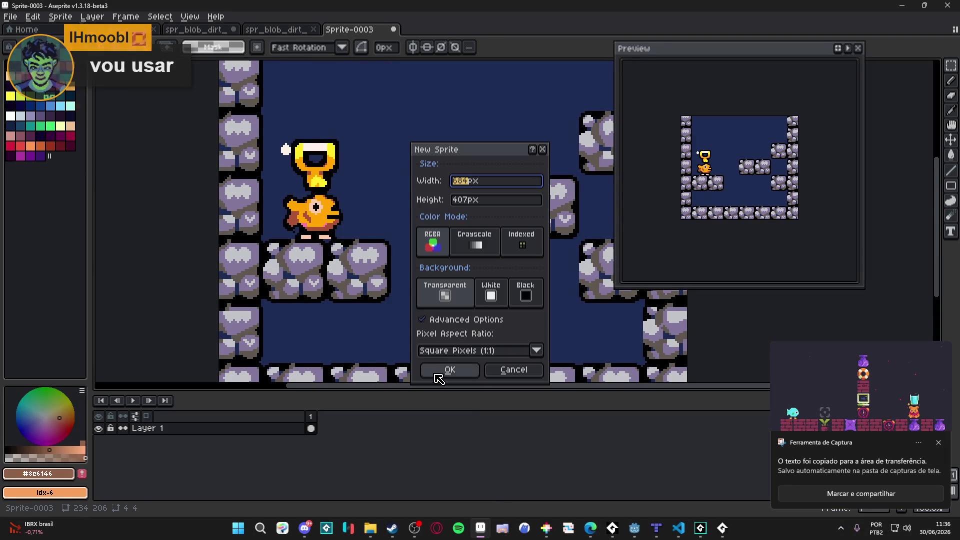
{"action": "left_click", "coordinate": [435, 376]}
{"action": "key", "text": "ctrl+v"}
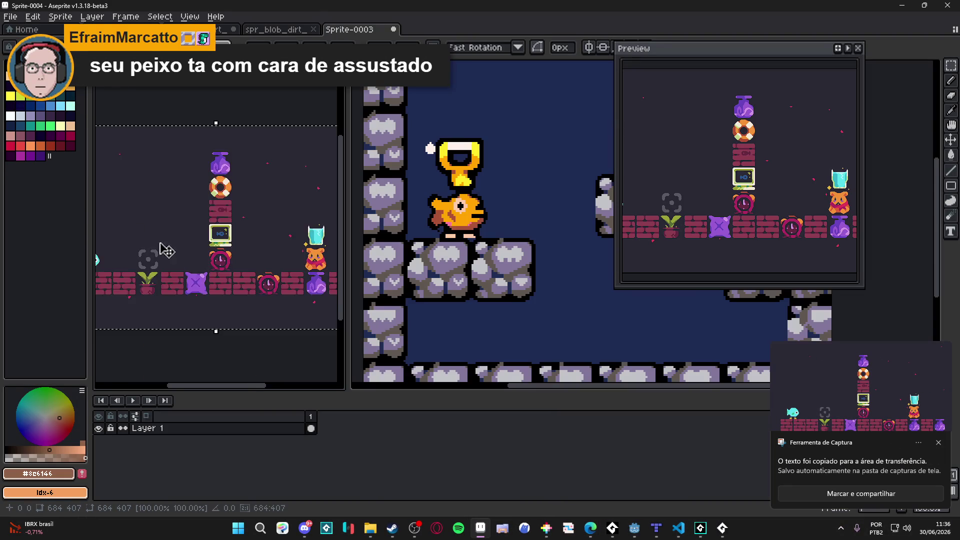
{"action": "scroll", "coordinate": [153, 243], "scroll_direction": "up", "scroll_amount": 3}
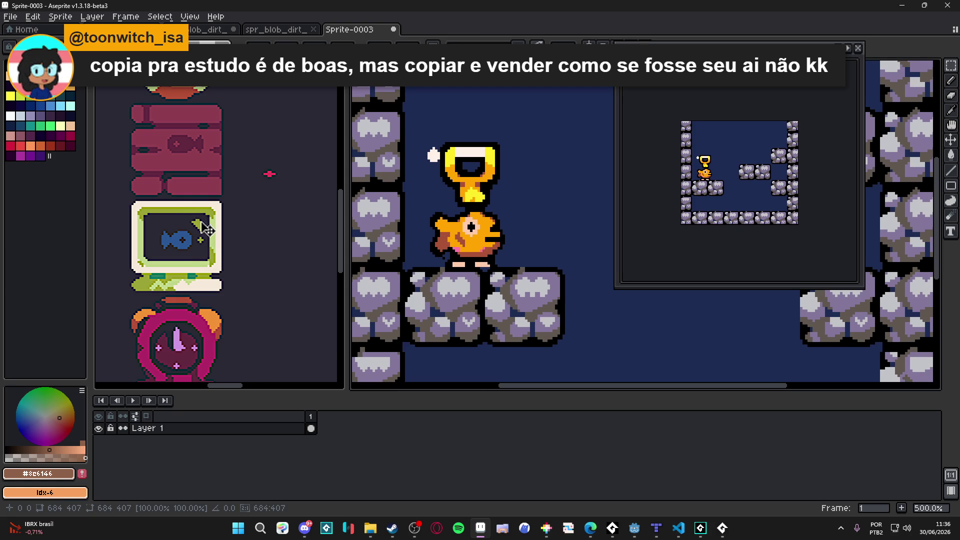
{"action": "scroll", "coordinate": [205, 227], "scroll_direction": "down", "scroll_amount": 4}
{"action": "mouse_move", "coordinate": [240, 261]}
{"action": "left_mouse_down"}
{"action": "mouse_move", "coordinate": [207, 251]}
{"action": "mouse_move", "coordinate": [209, 258]}
{"action": "left_mouse_up"}
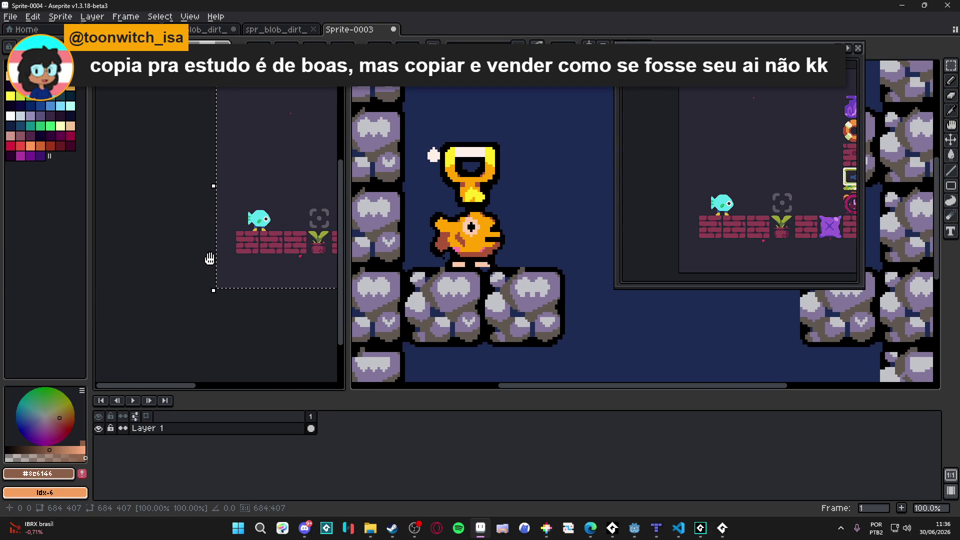
{"action": "left_click", "coordinate": [318, 252]}
{"action": "left_click_drag", "start_coordinate": [270, 220], "coordinate": [221, 227]}
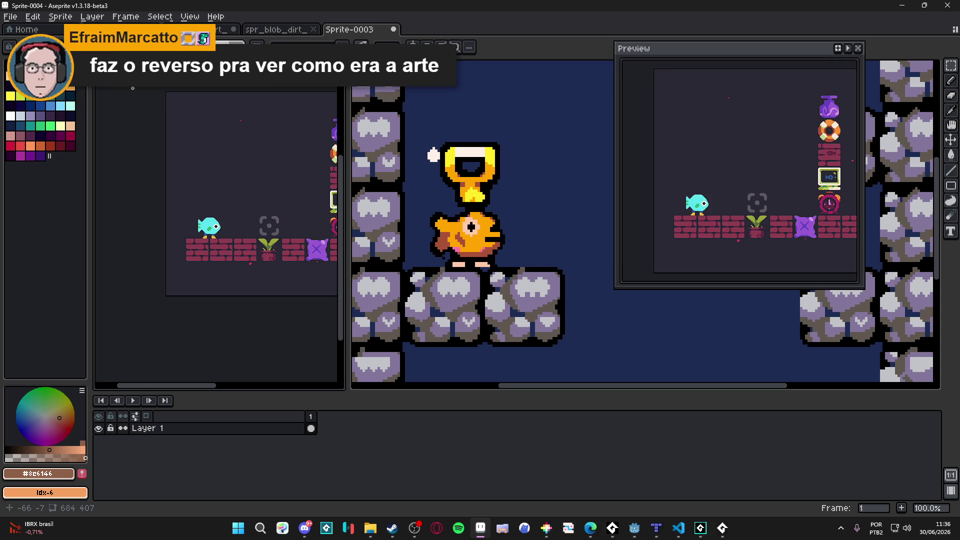
Close the screenshot sprite without saving, then close Sprite-0003's tab.
{"action": "key", "text": "ctrl+w"}
{"action": "left_click", "coordinate": [484, 292]}
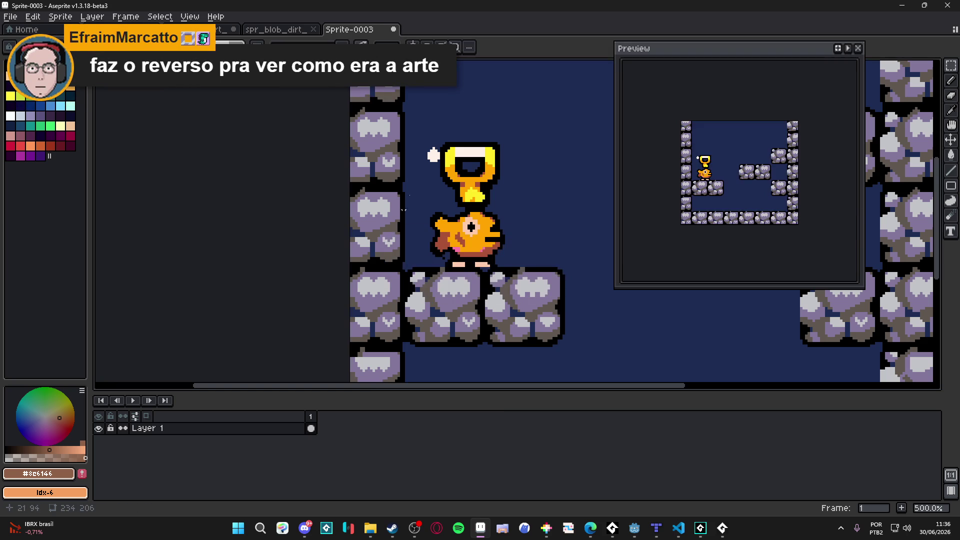
{"action": "left_click", "coordinate": [394, 29]}
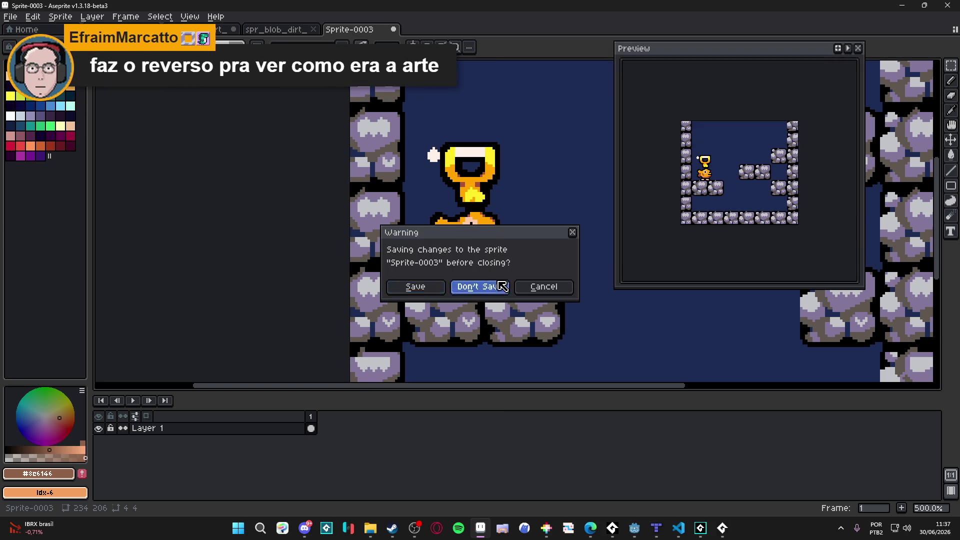
Discard Sprite-0003 unsaved, minimize Aseprite, and close the Conservation of Bass browser tab.
{"action": "left_click", "coordinate": [502, 286]}
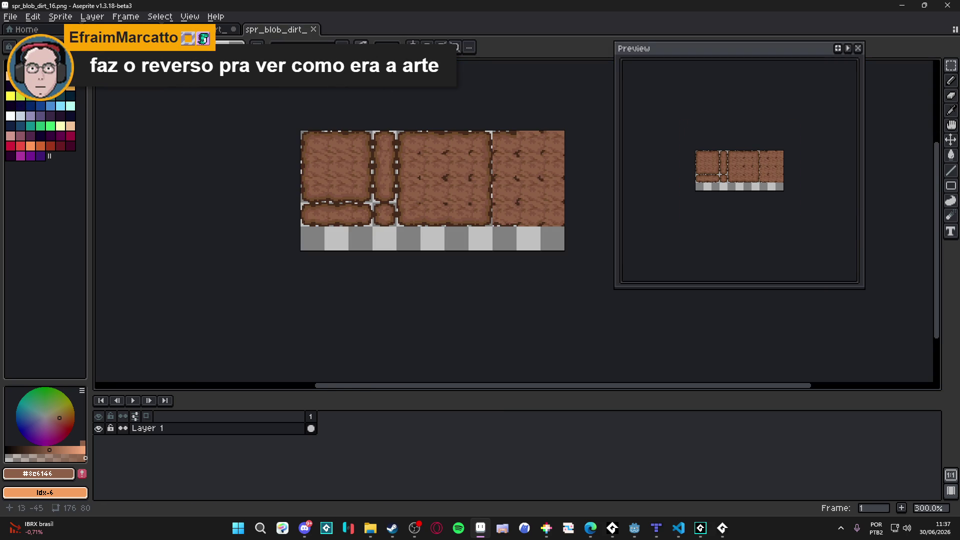
{"action": "left_click", "coordinate": [901, 5]}
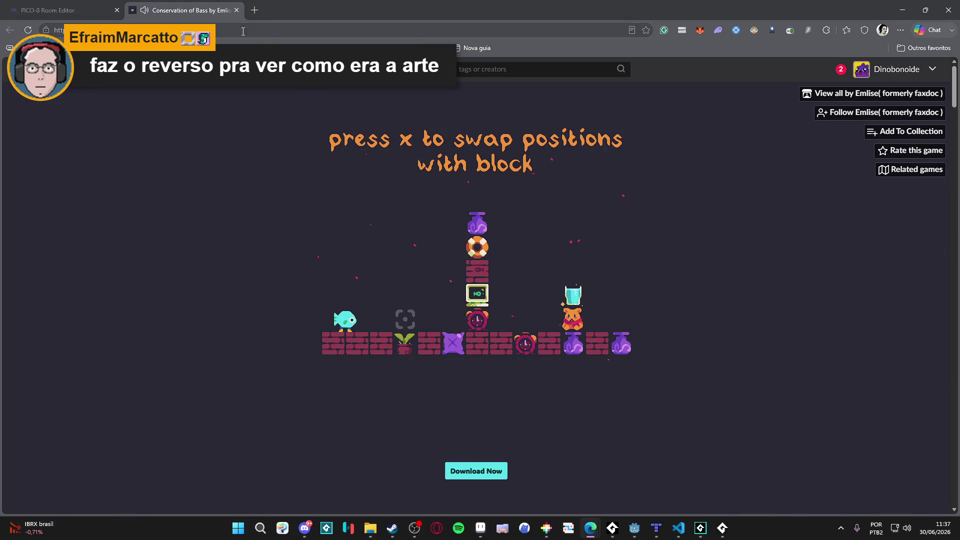
{"action": "left_click", "coordinate": [237, 11]}
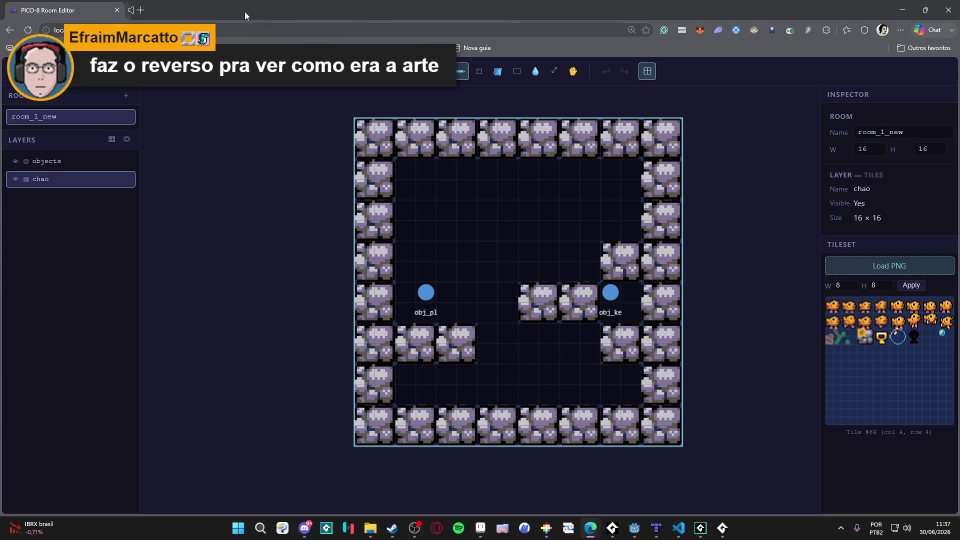
Minimize the browser to reveal GameMaker and the running BASE.P8 game window.
{"action": "left_click", "coordinate": [902, 10]}
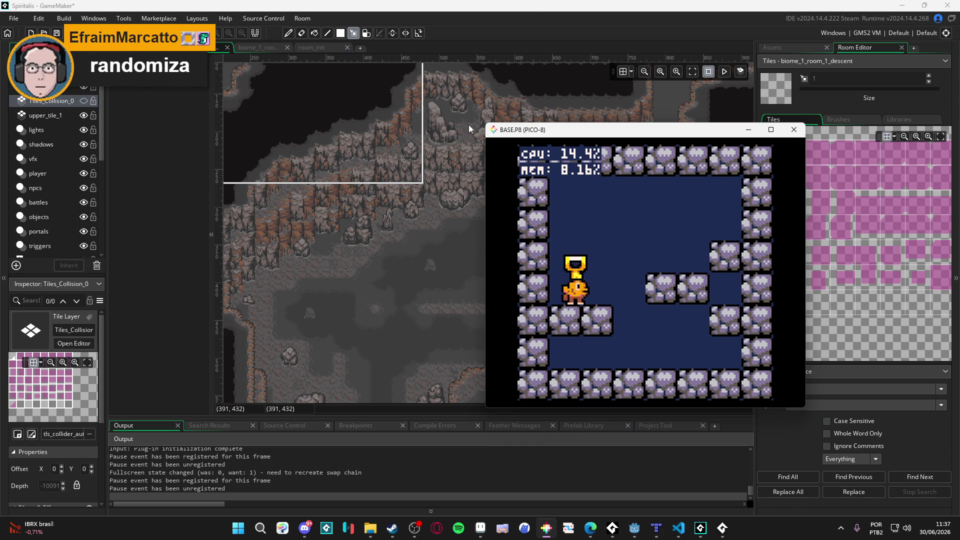
Bring the biome_1_room_1_descent editor forward, select the triggers layer, and scroll the Layers list.
{"action": "left_click", "coordinate": [470, 125]}
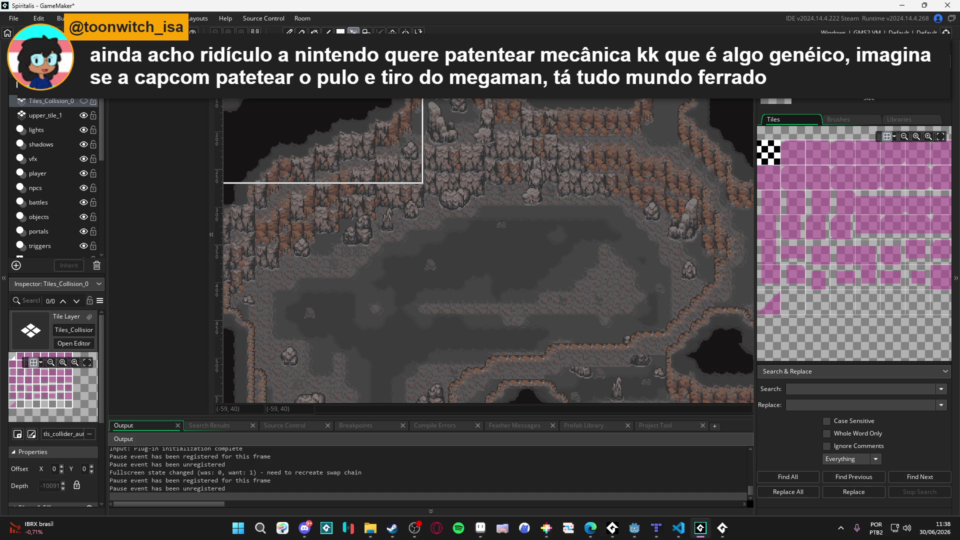
{"action": "key", "text": "alt+Tab"}
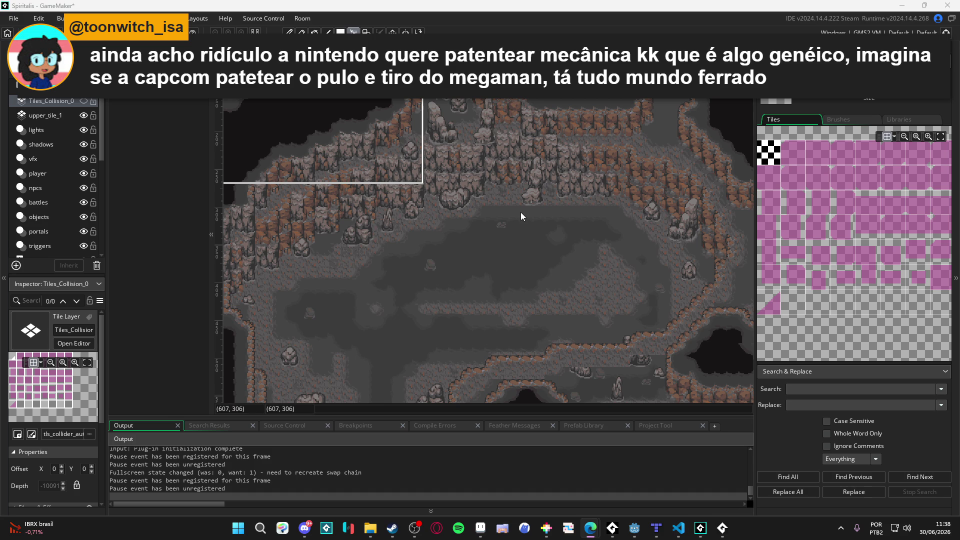
{"action": "left_click", "coordinate": [530, 183]}
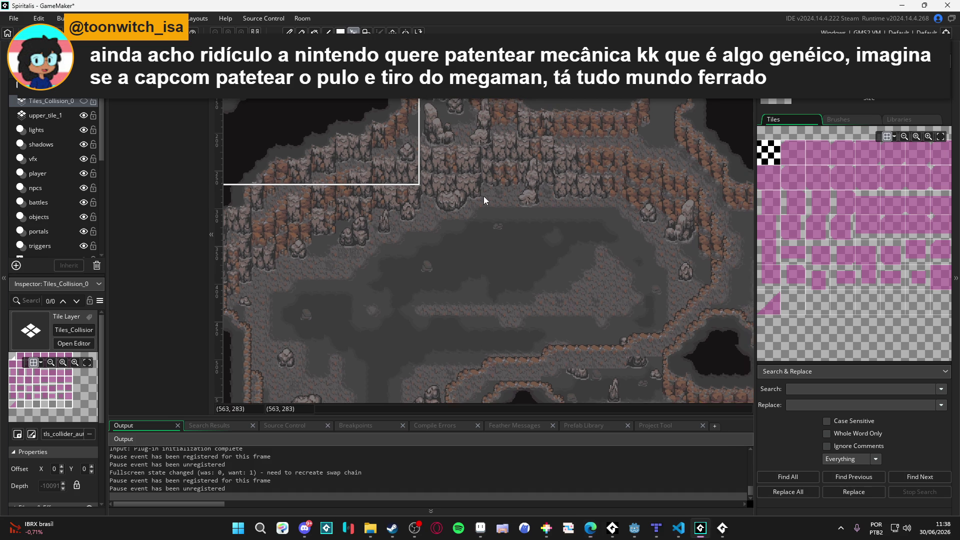
{"action": "scroll", "coordinate": [70, 185], "scroll_direction": "down", "scroll_amount": 3}
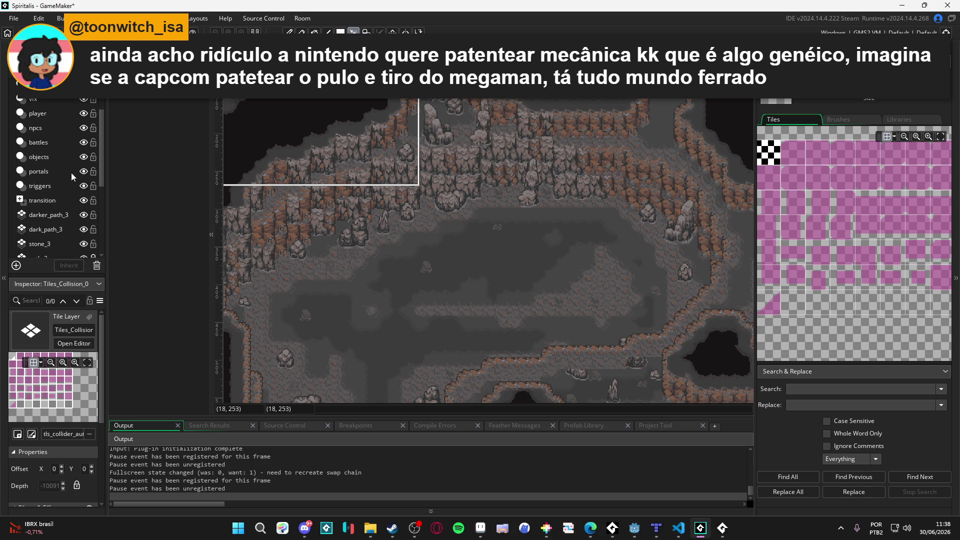
{"action": "scroll", "coordinate": [69, 159], "scroll_direction": "down", "scroll_amount": 1}
{"action": "scroll", "coordinate": [75, 150], "scroll_direction": "up", "scroll_amount": 1}
{"action": "left_click", "coordinate": [85, 184]}
{"action": "scroll", "coordinate": [75, 186], "scroll_direction": "down", "scroll_amount": 6}
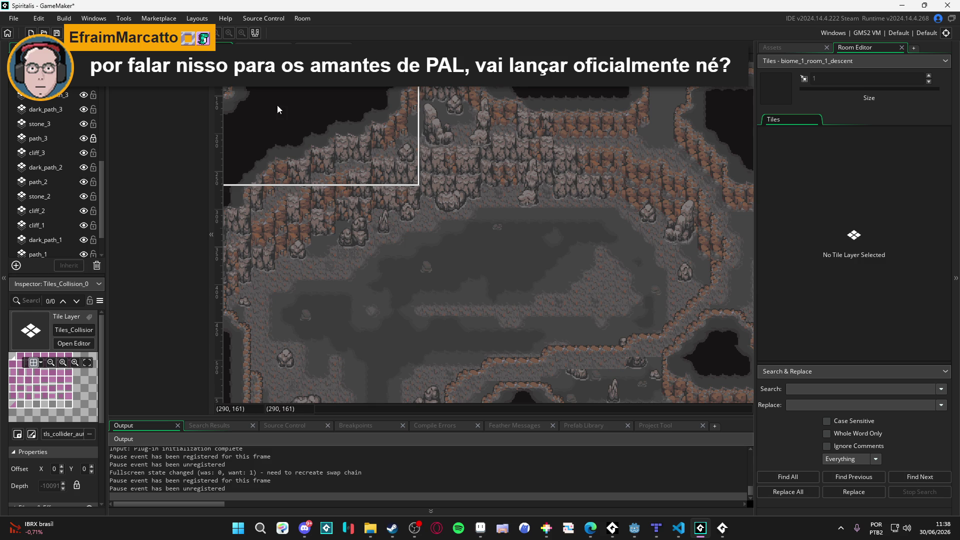
{"action": "scroll", "coordinate": [75, 129], "scroll_direction": "up", "scroll_amount": 5}
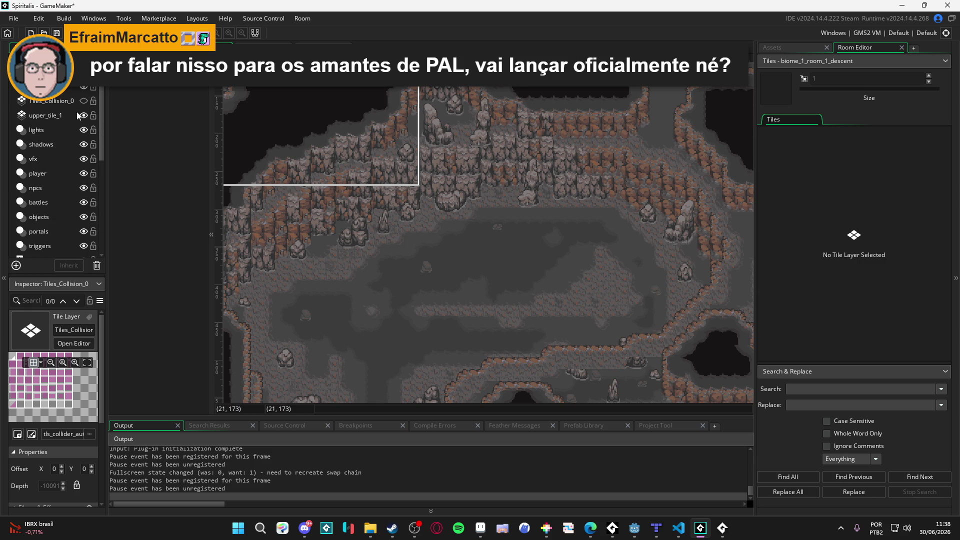
Show and select Tiles_Collision_0, then paint magenta collision tiles on the cave floor.
{"action": "left_click", "coordinate": [83, 102]}
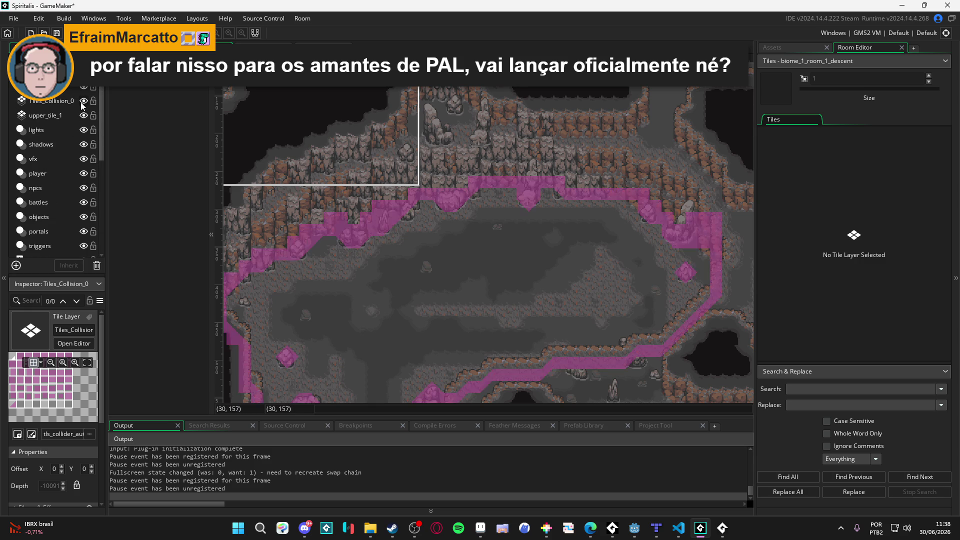
{"action": "left_click", "coordinate": [63, 101]}
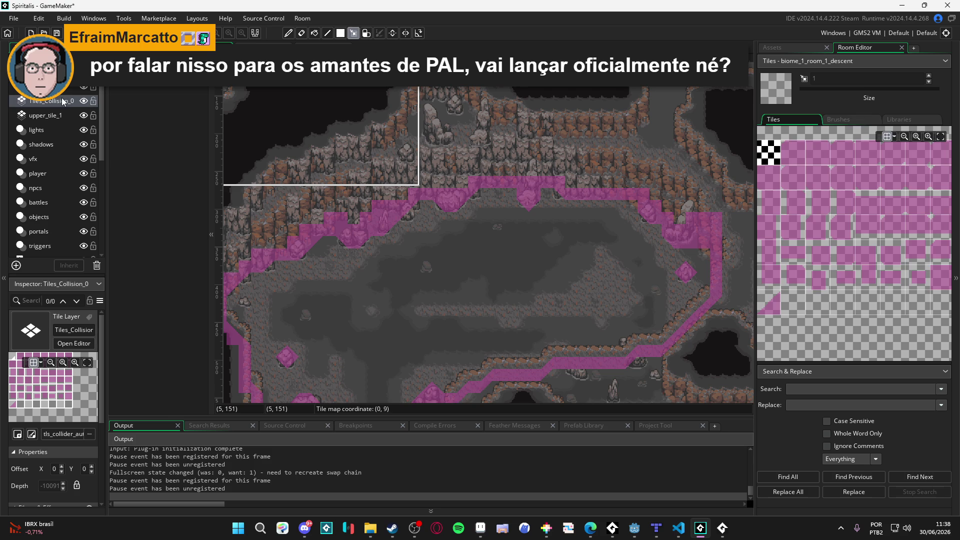
{"action": "left_click", "coordinate": [365, 226]}
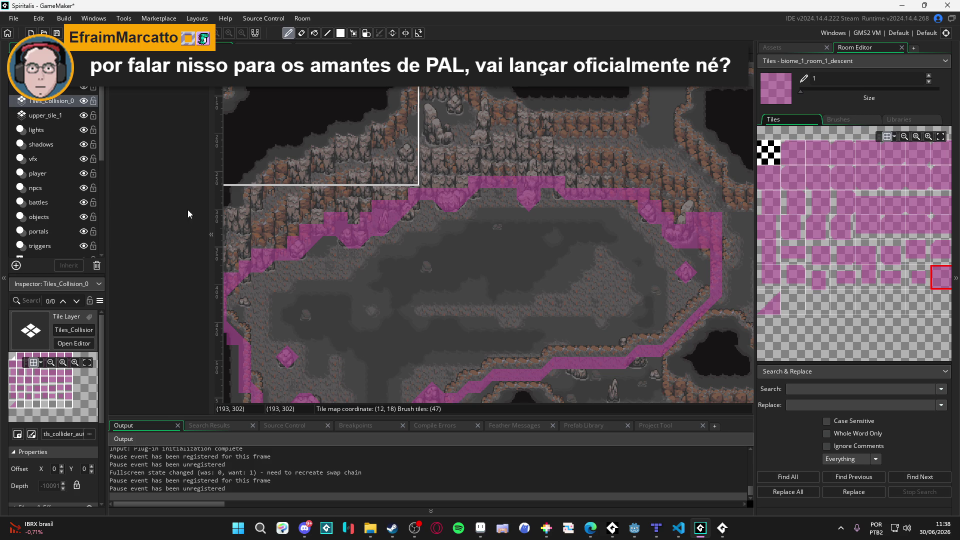
{"action": "mouse_move", "coordinate": [382, 288]}
{"action": "left_mouse_down"}
{"action": "mouse_move", "coordinate": [366, 252]}
{"action": "mouse_move", "coordinate": [371, 258]}
{"action": "left_mouse_up"}
{"action": "left_click", "coordinate": [288, 200]}
{"action": "left_click", "coordinate": [83, 100]}
{"action": "left_click", "coordinate": [84, 100]}
{"action": "scroll", "coordinate": [395, 200], "scroll_direction": "down", "scroll_amount": 3}
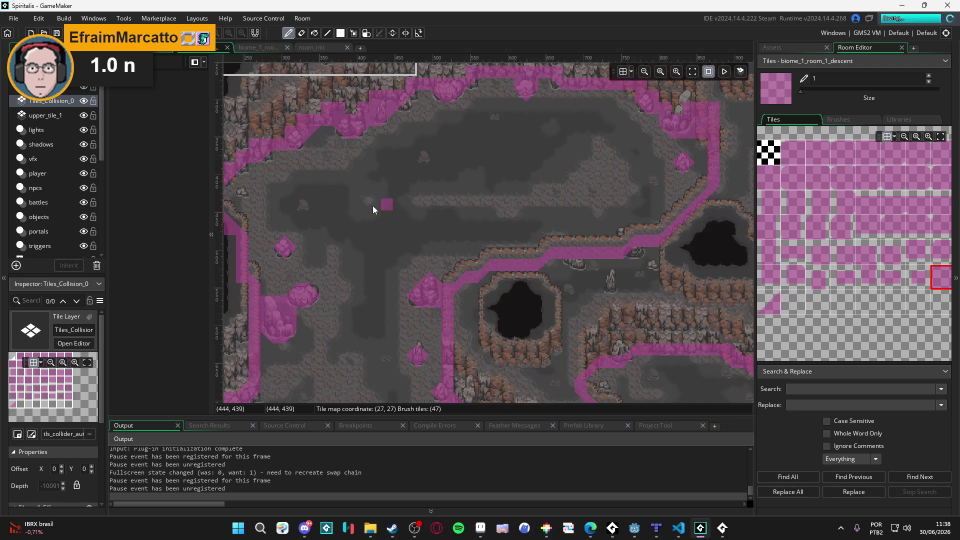
Toggle the collision overlay and a path tile layer on and off to compare the art.
{"action": "left_click", "coordinate": [85, 102]}
{"action": "left_click", "coordinate": [85, 102]}
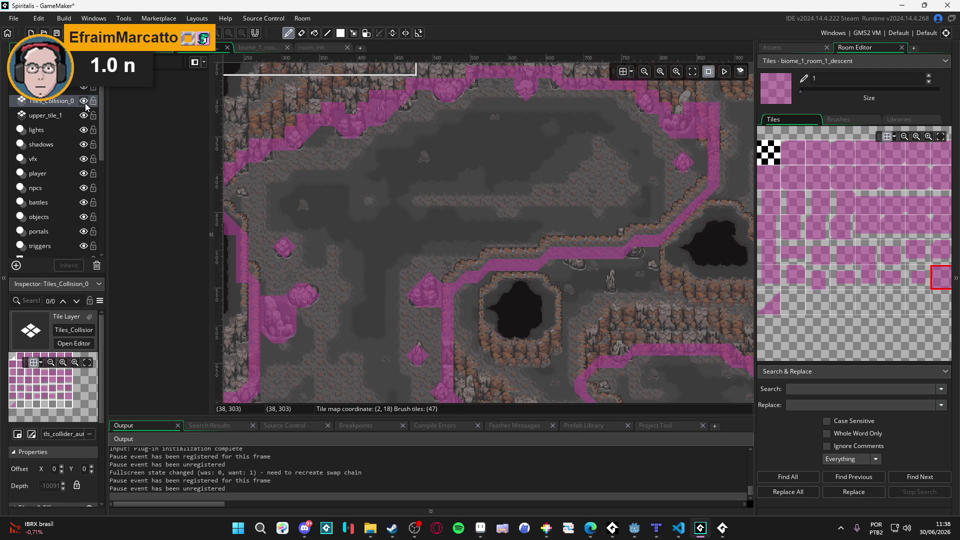
{"action": "scroll", "coordinate": [370, 175], "scroll_direction": "down", "scroll_amount": 2}
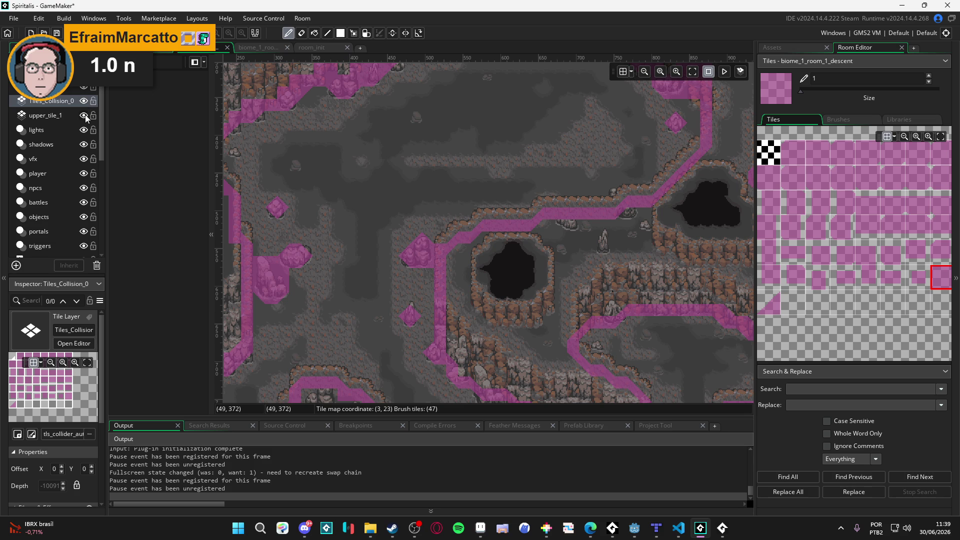
{"action": "left_click", "coordinate": [82, 103]}
{"action": "left_click", "coordinate": [82, 104]}
{"action": "left_click", "coordinate": [82, 103]}
{"action": "left_click", "coordinate": [82, 104]}
{"action": "left_click", "coordinate": [84, 115]}
{"action": "left_click", "coordinate": [83, 115]}
{"action": "left_click", "coordinate": [83, 114]}
{"action": "left_click", "coordinate": [84, 115]}
Hide and reshow the cliff_3 tiles to see what they cover.
{"action": "scroll", "coordinate": [320, 150], "scroll_direction": "up", "scroll_amount": 1}
{"action": "left_click", "coordinate": [82, 100]}
{"action": "scroll", "coordinate": [82, 175], "scroll_direction": "down", "scroll_amount": 5}
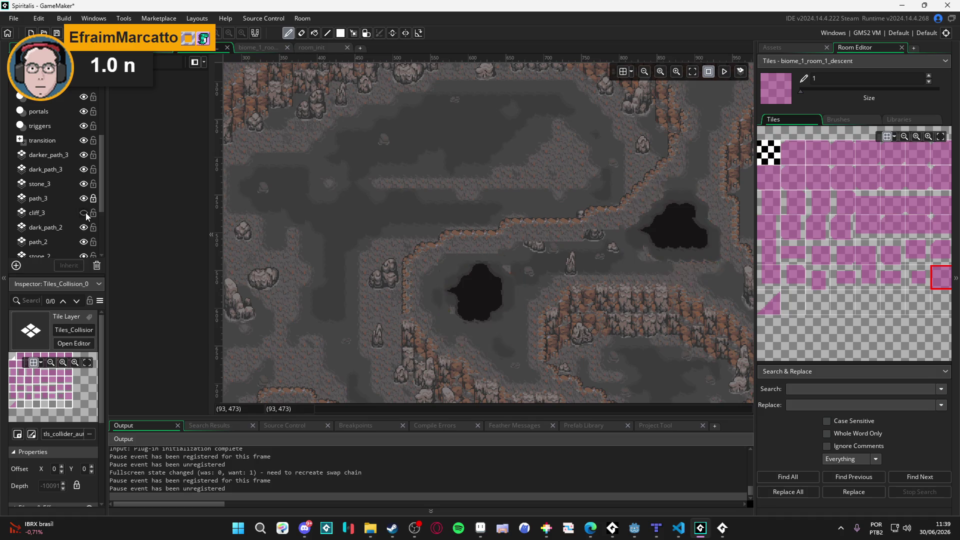
{"action": "left_click", "coordinate": [85, 212]}
{"action": "left_click", "coordinate": [85, 212]}
{"action": "scroll", "coordinate": [83, 212], "scroll_direction": "down", "scroll_amount": 2}
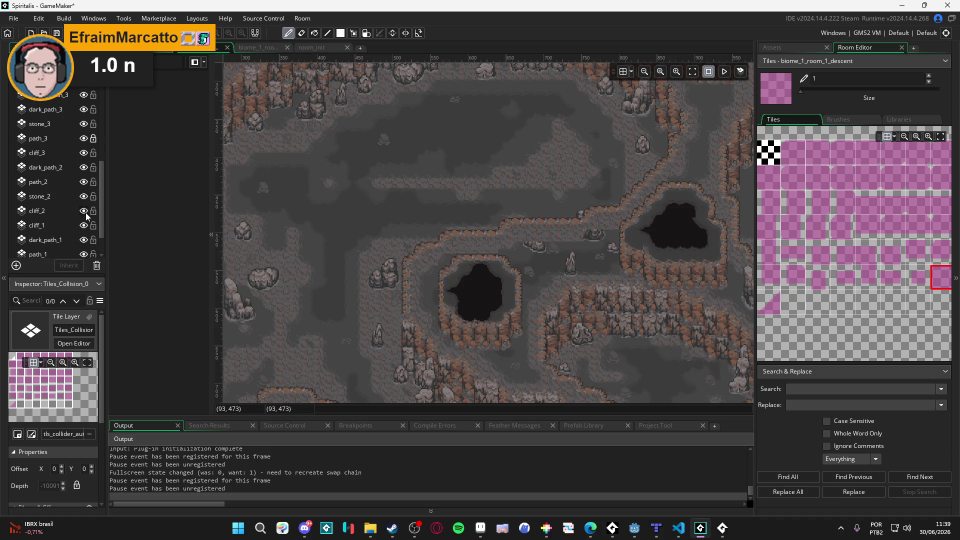
{"action": "scroll", "coordinate": [74, 195], "scroll_direction": "up", "scroll_amount": 3}
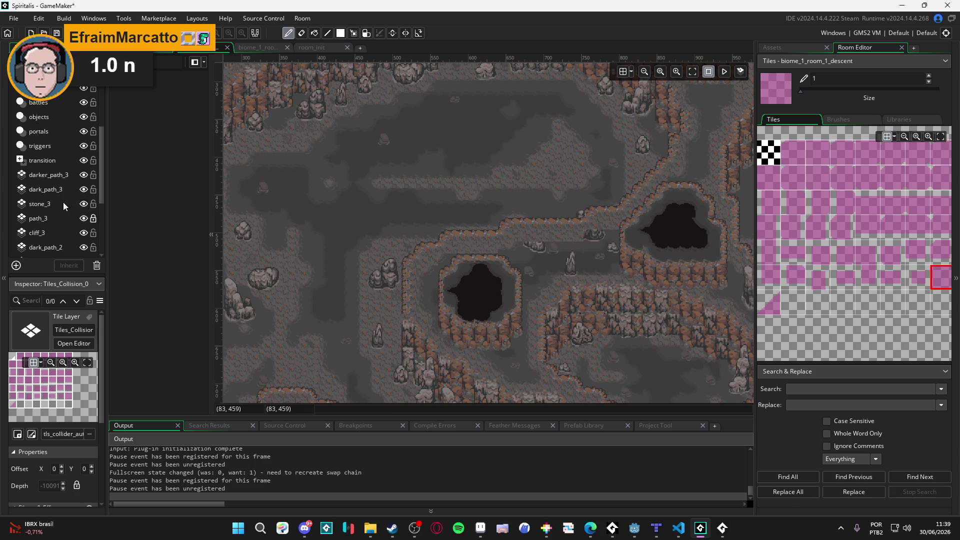
Select the stone_3 tile layer and survey the room around it.
{"action": "left_click", "coordinate": [74, 202]}
{"action": "scroll", "coordinate": [373, 214], "scroll_direction": "right", "scroll_amount": 10}
{"action": "scroll", "coordinate": [474, 219], "scroll_direction": "right", "scroll_amount": 3}
{"action": "scroll", "coordinate": [313, 287], "scroll_direction": "up", "scroll_amount": 3}
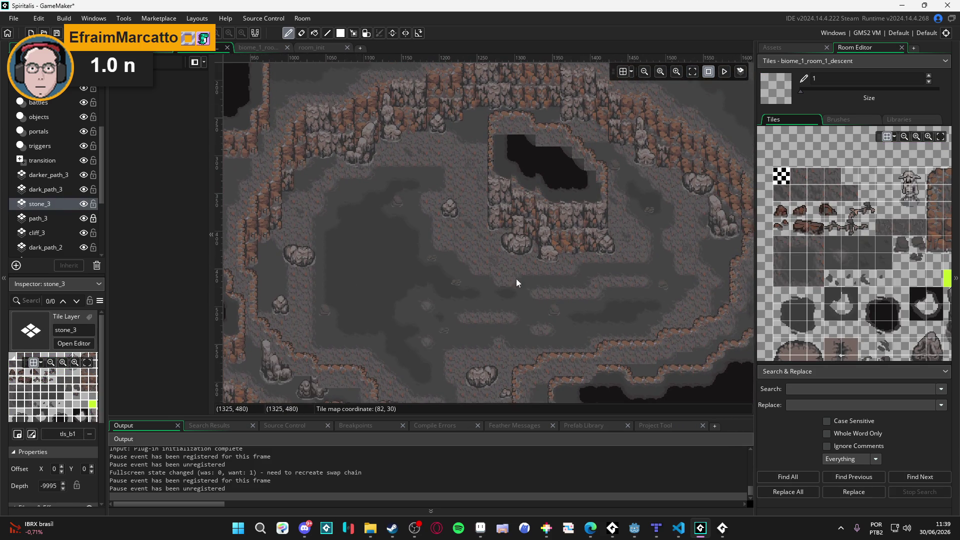
{"action": "scroll", "coordinate": [536, 292], "scroll_direction": "down", "scroll_amount": 10}
{"action": "scroll", "coordinate": [464, 188], "scroll_direction": "right", "scroll_amount": 8}
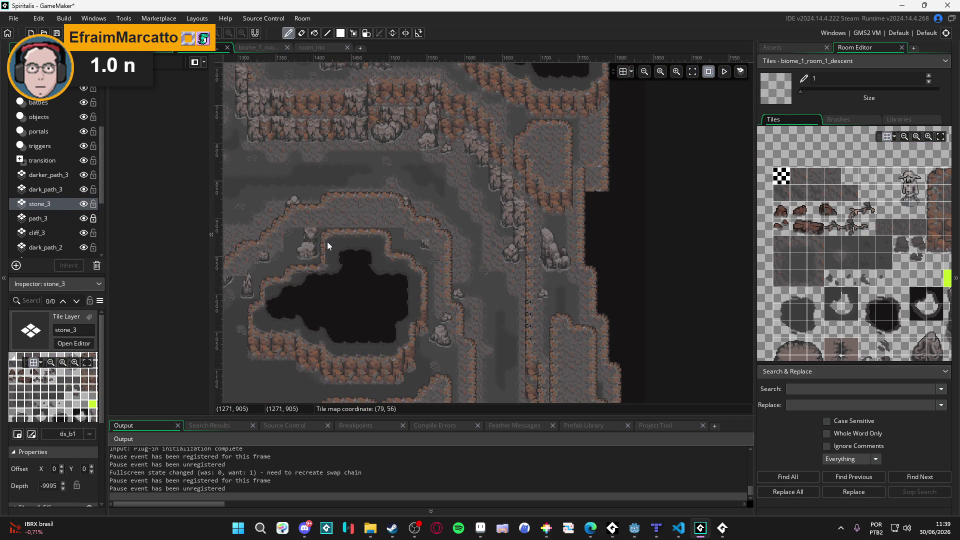
{"action": "scroll", "coordinate": [404, 151], "scroll_direction": "down", "scroll_amount": 6}
{"action": "scroll", "coordinate": [363, 182], "scroll_direction": "right", "scroll_amount": 3}
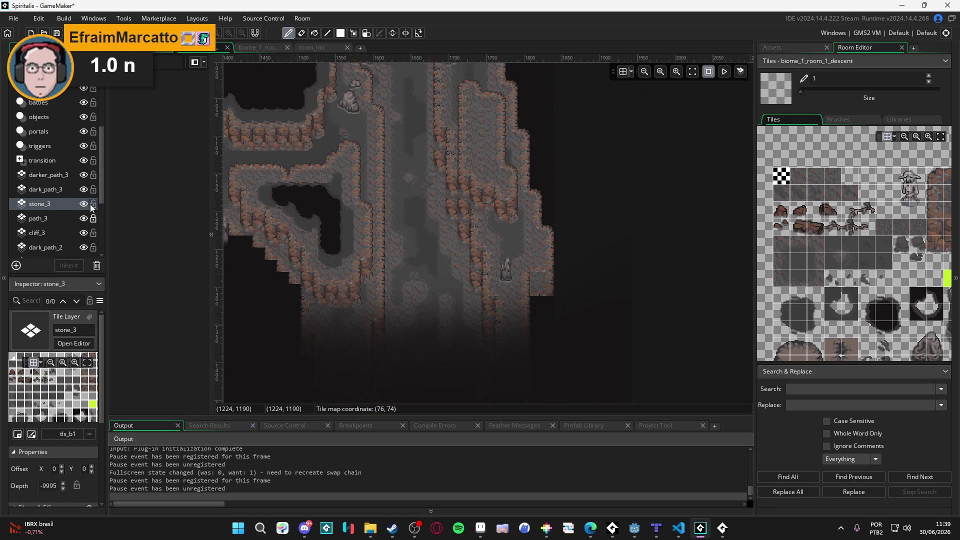
{"action": "scroll", "coordinate": [559, 323], "scroll_direction": "up", "scroll_amount": 7}
{"action": "scroll", "coordinate": [505, 307], "scroll_direction": "left", "scroll_amount": 5}
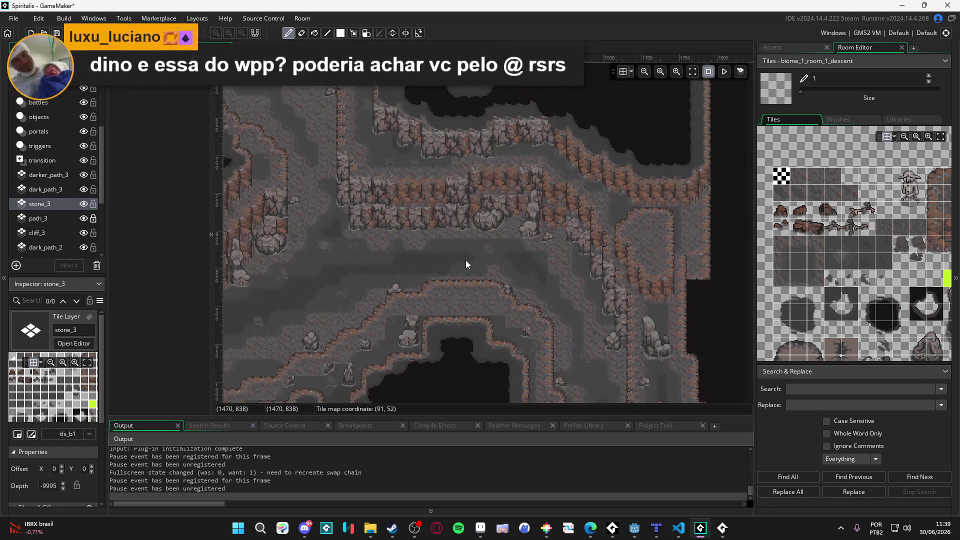
{"action": "scroll", "coordinate": [469, 264], "scroll_direction": "down", "scroll_amount": 2}
{"action": "scroll", "coordinate": [469, 264], "scroll_direction": "right", "scroll_amount": 2}
{"action": "scroll", "coordinate": [88, 130], "scroll_direction": "up", "scroll_amount": 3}
Show the collision overlay again to check it across the room, then hide it.
{"action": "left_click", "coordinate": [83, 100]}
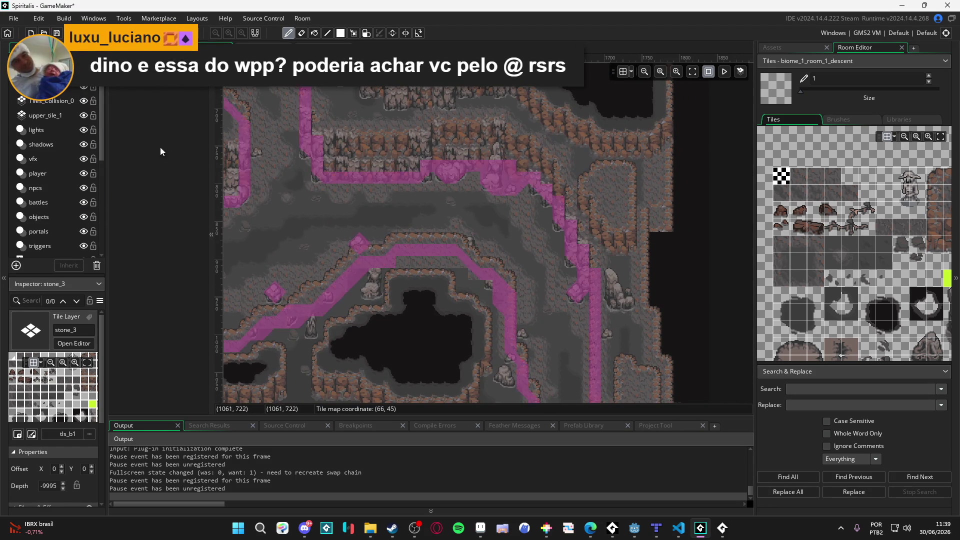
{"action": "scroll", "coordinate": [445, 162], "scroll_direction": "down", "scroll_amount": 4}
{"action": "scroll", "coordinate": [476, 239], "scroll_direction": "right", "scroll_amount": 2}
{"action": "scroll", "coordinate": [476, 239], "scroll_direction": "up", "scroll_amount": 9}
{"action": "scroll", "coordinate": [589, 337], "scroll_direction": "left", "scroll_amount": 12}
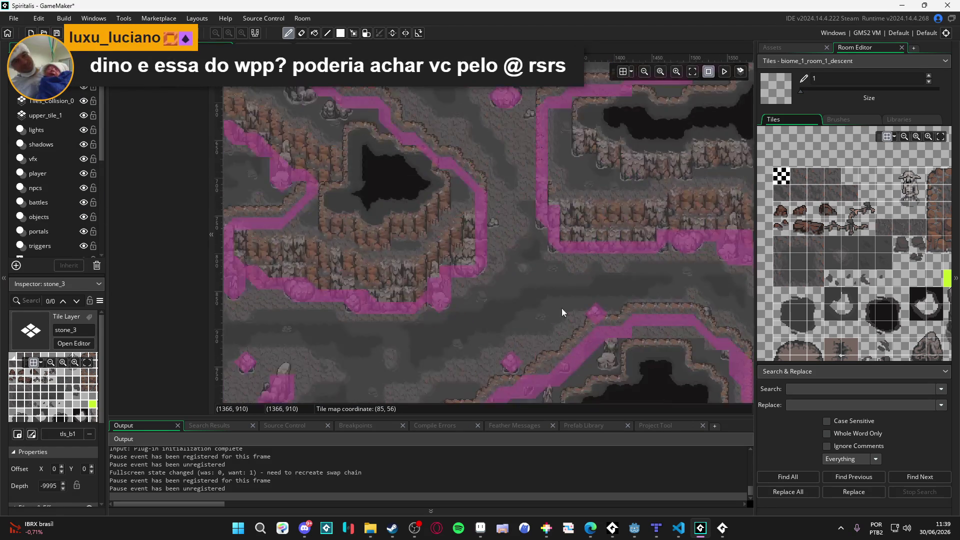
{"action": "scroll", "coordinate": [256, 175], "scroll_direction": "left", "scroll_amount": 4}
{"action": "scroll", "coordinate": [256, 174], "scroll_direction": "up", "scroll_amount": 1}
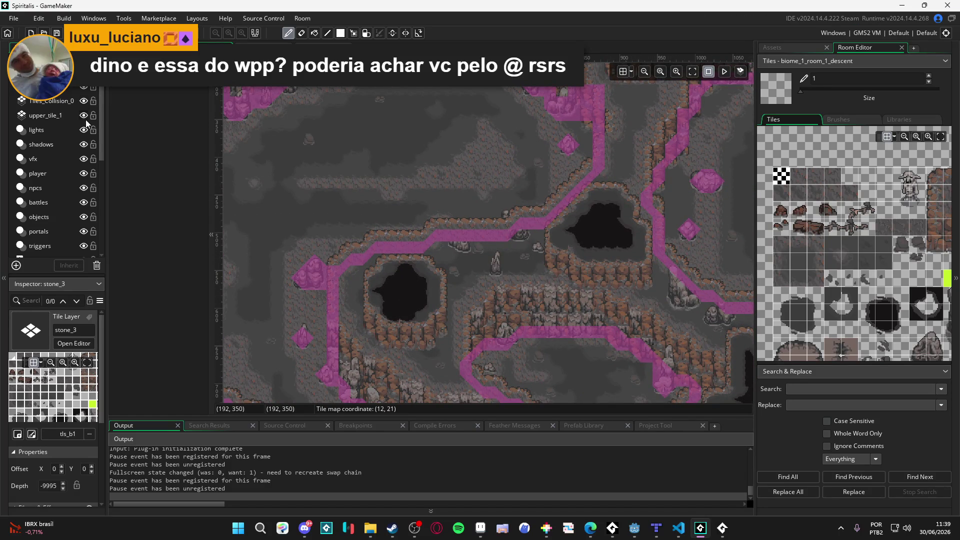
{"action": "left_click", "coordinate": [84, 101]}
{"action": "scroll", "coordinate": [491, 221], "scroll_direction": "up", "scroll_amount": 1}
{"action": "scroll", "coordinate": [491, 221], "scroll_direction": "left", "scroll_amount": 1}
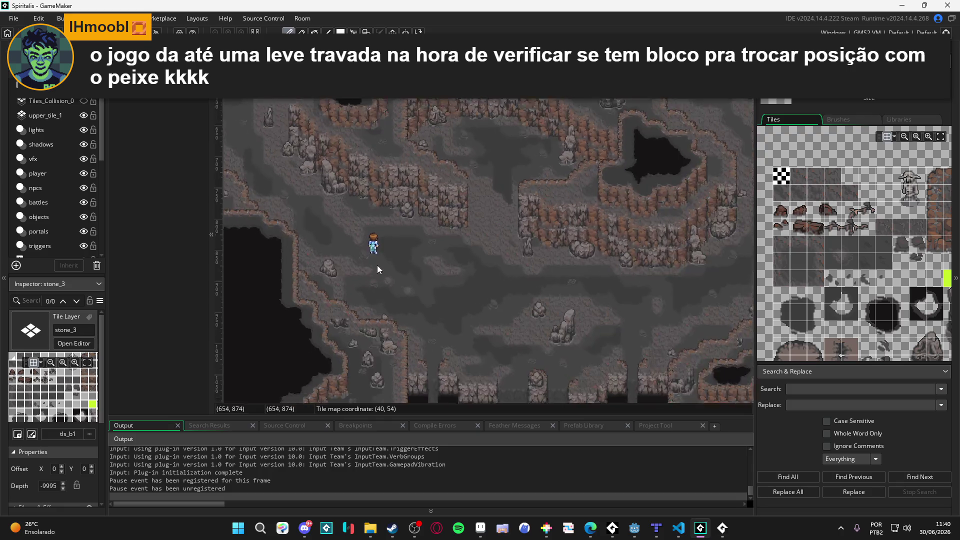
Select tiles on the cave floor and copy them as a tile brush.
{"action": "key", "text": "m"}
{"action": "left_click", "coordinate": [356, 249]}
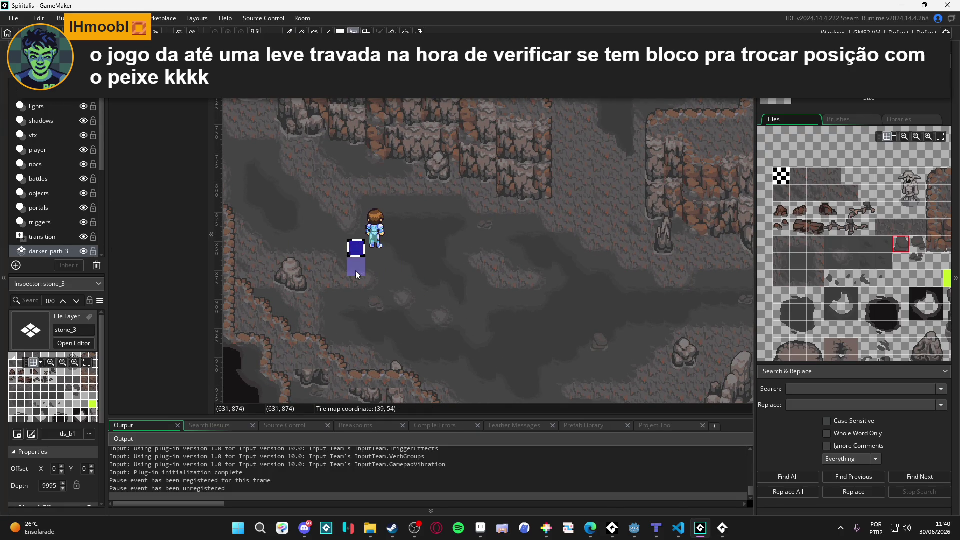
{"action": "key", "text": "ctrl+c"}
{"action": "scroll", "coordinate": [56, 211], "scroll_direction": "down", "scroll_amount": 2}
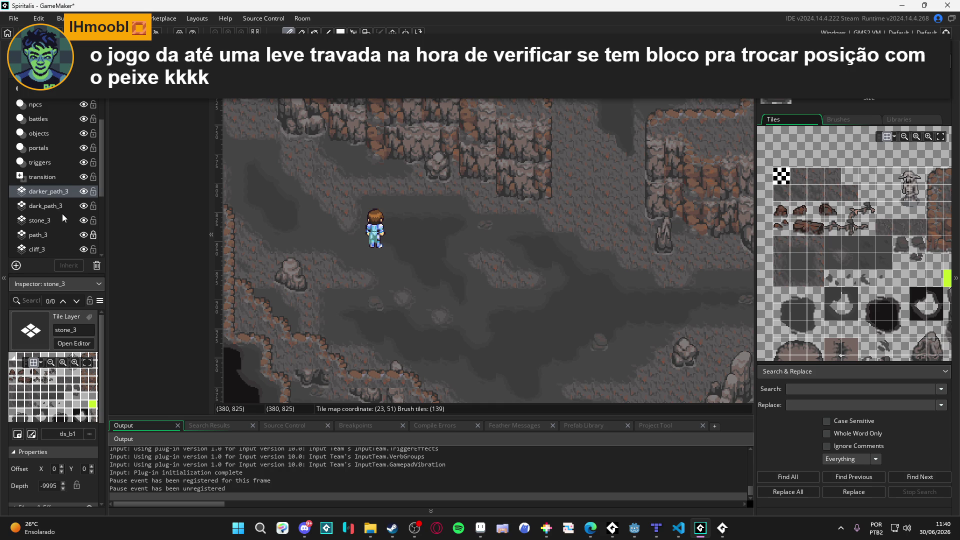
{"action": "scroll", "coordinate": [56, 214], "scroll_direction": "down", "scroll_amount": 2}
Select the dark_path_2 layer, save the project and launch a test build.
{"action": "left_click", "coordinate": [57, 205]}
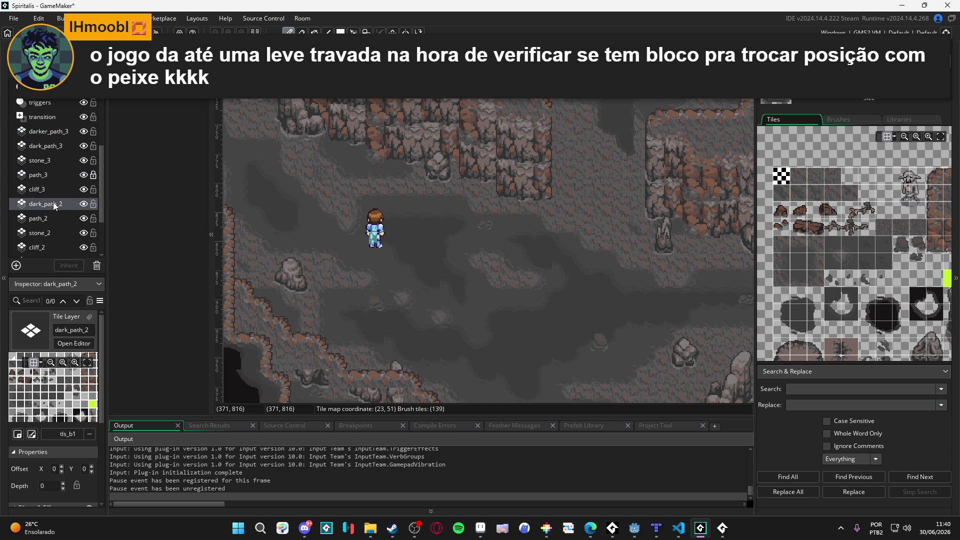
{"action": "key", "text": "ctrl+s"}
{"action": "key", "text": "m"}
{"action": "left_click_drag", "start_coordinate": [400, 283], "coordinate": [423, 286]}
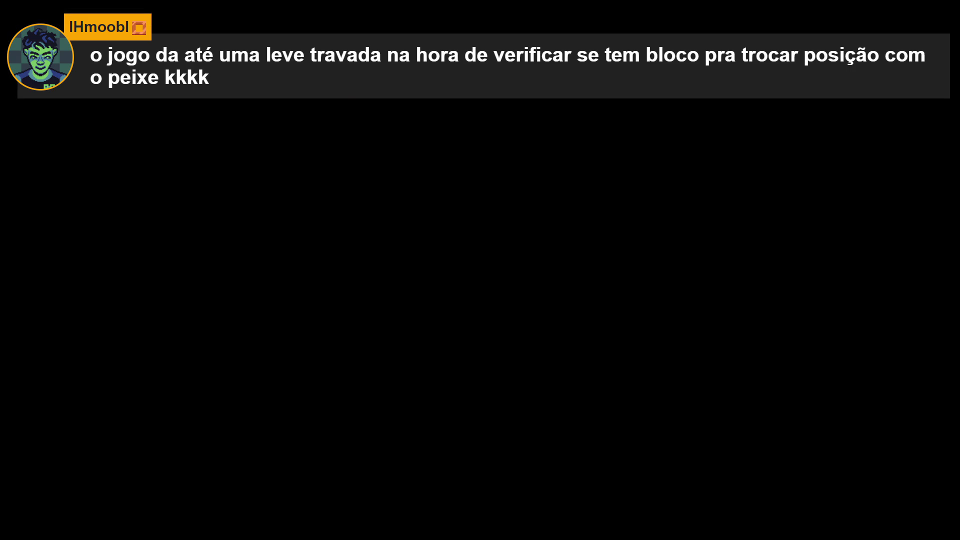
Walk the party down and right through the cave room.
{"action": "key", "text": "Down"}
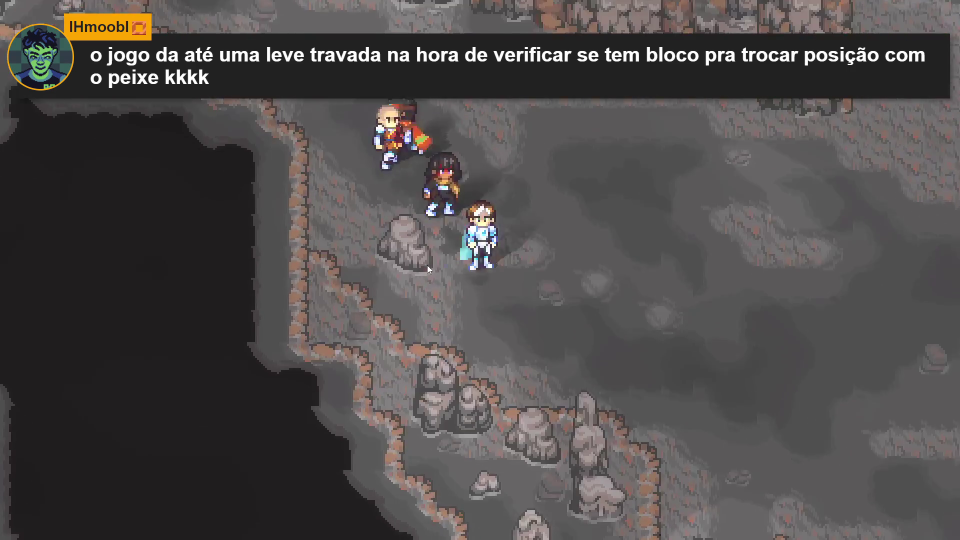
{"action": "key", "text": "Right"}
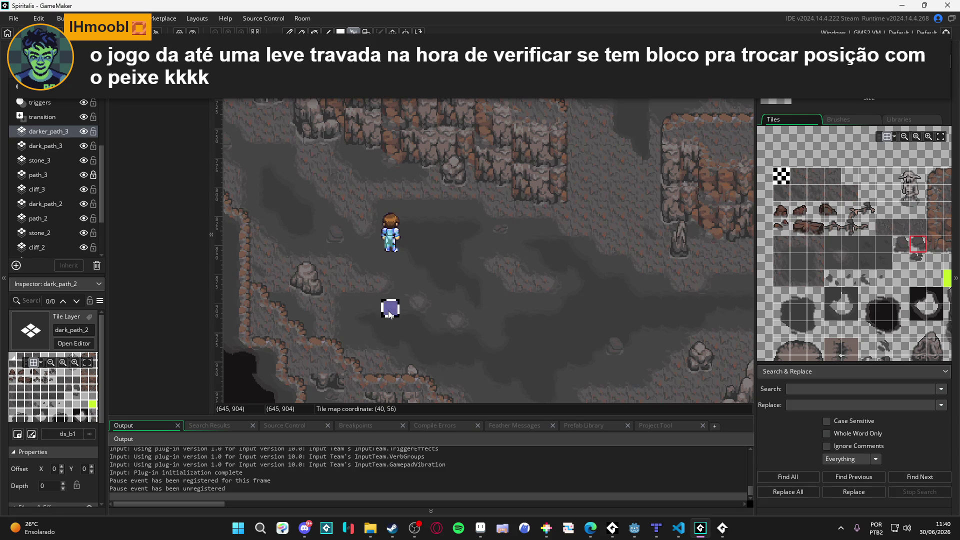
{"action": "left_click", "coordinate": [85, 130]}
{"action": "left_click", "coordinate": [84, 130]}
{"action": "left_click", "coordinate": [84, 130]}
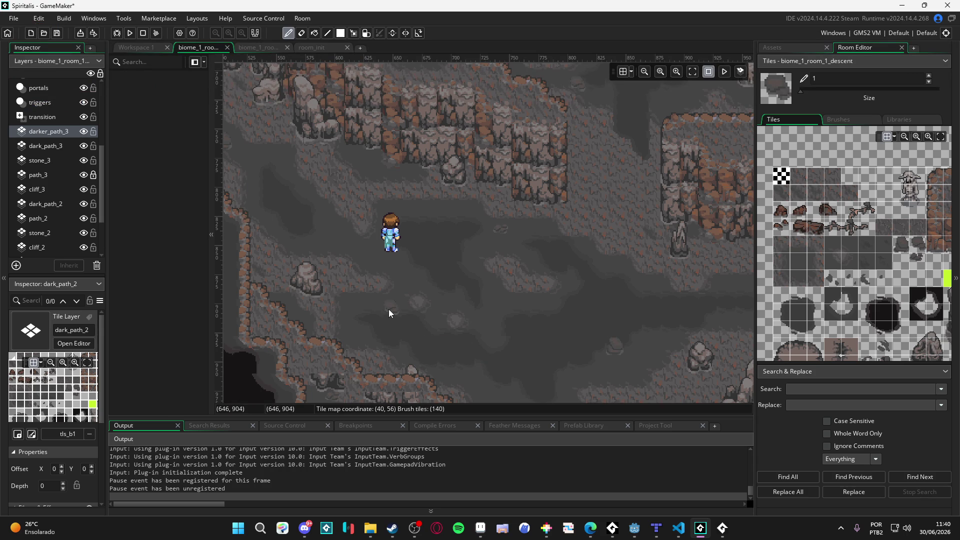
{"action": "key", "text": "m"}
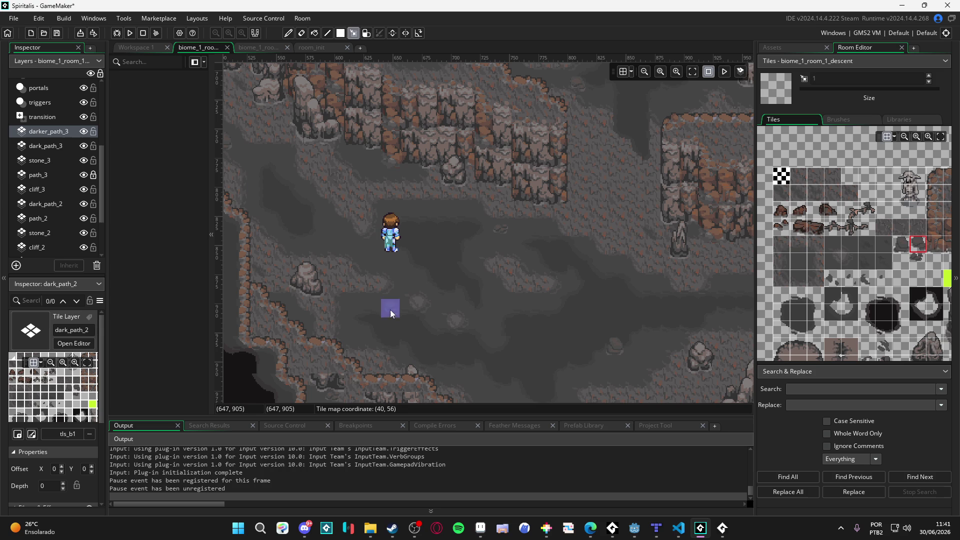
{"action": "left_click", "coordinate": [505, 232], "text": "shift"}
{"action": "key", "text": "d"}
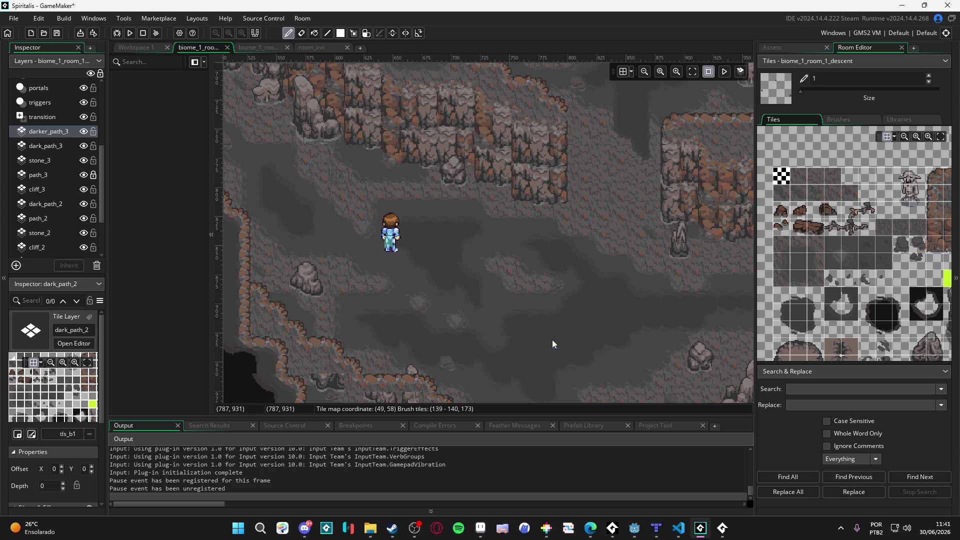
{"action": "left_click", "coordinate": [62, 203]}
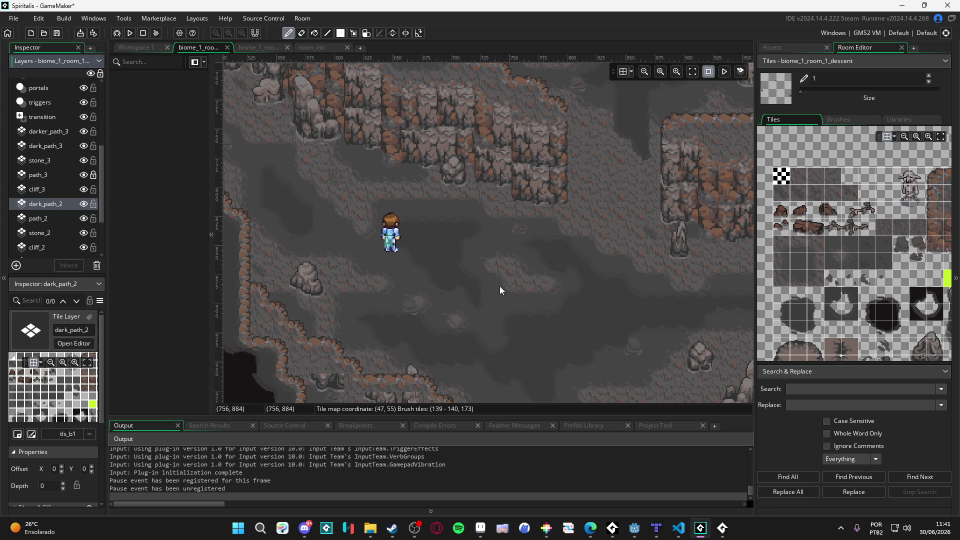
{"action": "key", "text": "m"}
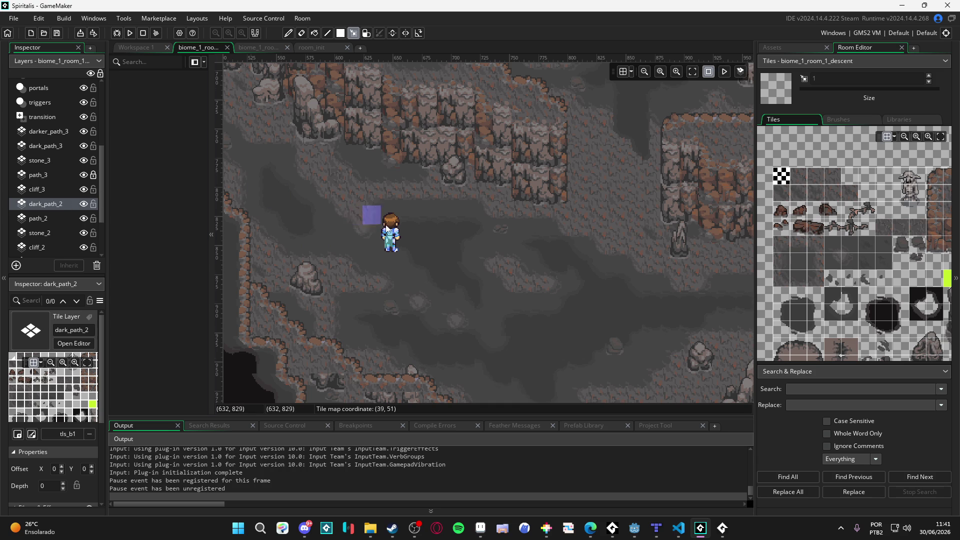
{"action": "scroll", "coordinate": [511, 295], "scroll_direction": "up", "scroll_amount": 5}
{"action": "scroll", "coordinate": [511, 280], "scroll_direction": "right", "scroll_amount": 3}
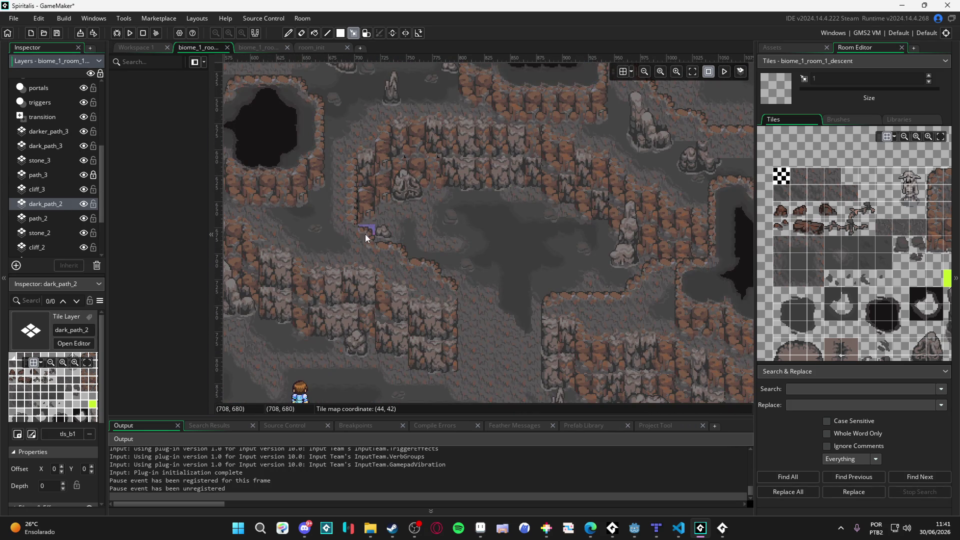
{"action": "scroll", "coordinate": [316, 216], "scroll_direction": "up", "scroll_amount": 3}
{"action": "scroll", "coordinate": [462, 223], "scroll_direction": "left", "scroll_amount": 5}
{"action": "scroll", "coordinate": [450, 226], "scroll_direction": "up", "scroll_amount": 3}
{"action": "scroll", "coordinate": [450, 226], "scroll_direction": "left", "scroll_amount": 4}
{"action": "scroll", "coordinate": [405, 200], "scroll_direction": "down", "scroll_amount": 1}
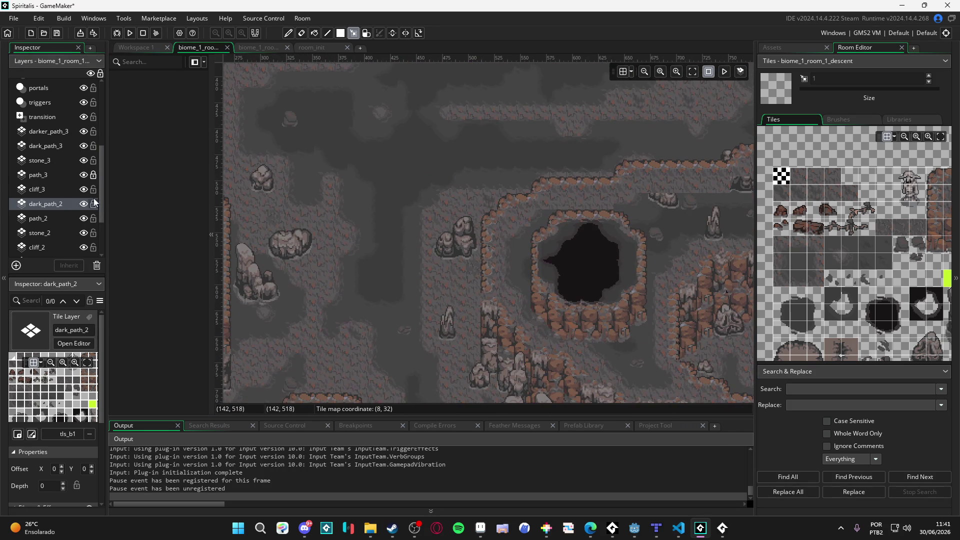
{"action": "left_click", "coordinate": [64, 145]}
{"action": "scroll", "coordinate": [377, 226], "scroll_direction": "up", "scroll_amount": 3}
{"action": "scroll", "coordinate": [377, 226], "scroll_direction": "left", "scroll_amount": 2}
{"action": "scroll", "coordinate": [377, 226], "scroll_direction": "up", "scroll_amount": 5}
{"action": "scroll", "coordinate": [407, 257], "scroll_direction": "right", "scroll_amount": 2}
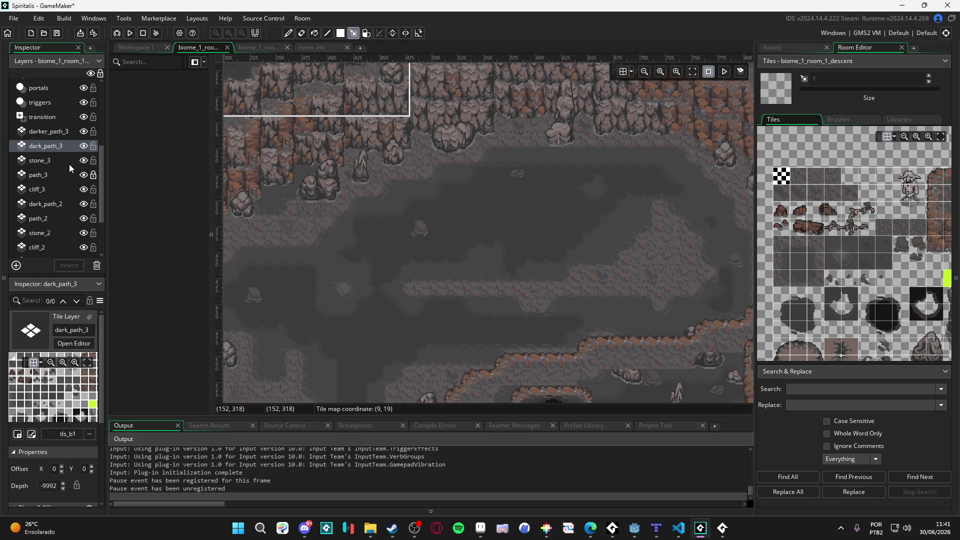
{"action": "scroll", "coordinate": [592, 298], "scroll_direction": "down", "scroll_amount": 1}
{"action": "scroll", "coordinate": [592, 298], "scroll_direction": "right", "scroll_amount": 6}
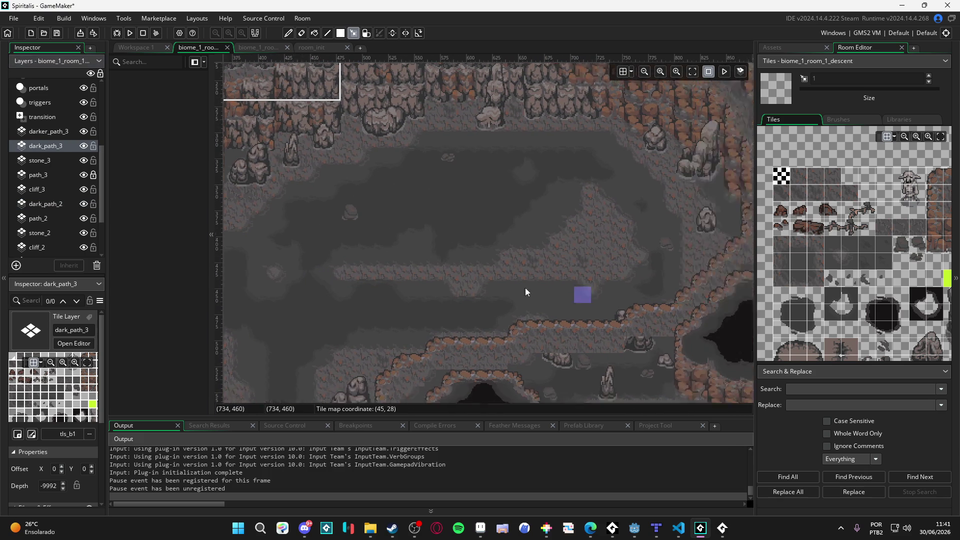
{"action": "scroll", "coordinate": [490, 282], "scroll_direction": "right", "scroll_amount": 9}
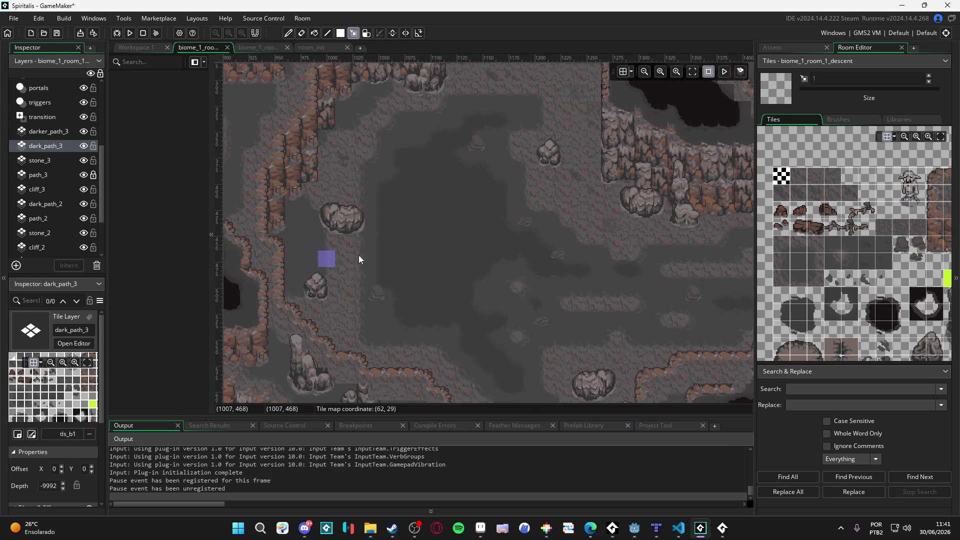
{"action": "scroll", "coordinate": [338, 235], "scroll_direction": "down", "scroll_amount": 2}
{"action": "scroll", "coordinate": [338, 218], "scroll_direction": "right", "scroll_amount": 3}
{"action": "scroll", "coordinate": [339, 219], "scroll_direction": "up", "scroll_amount": 1}
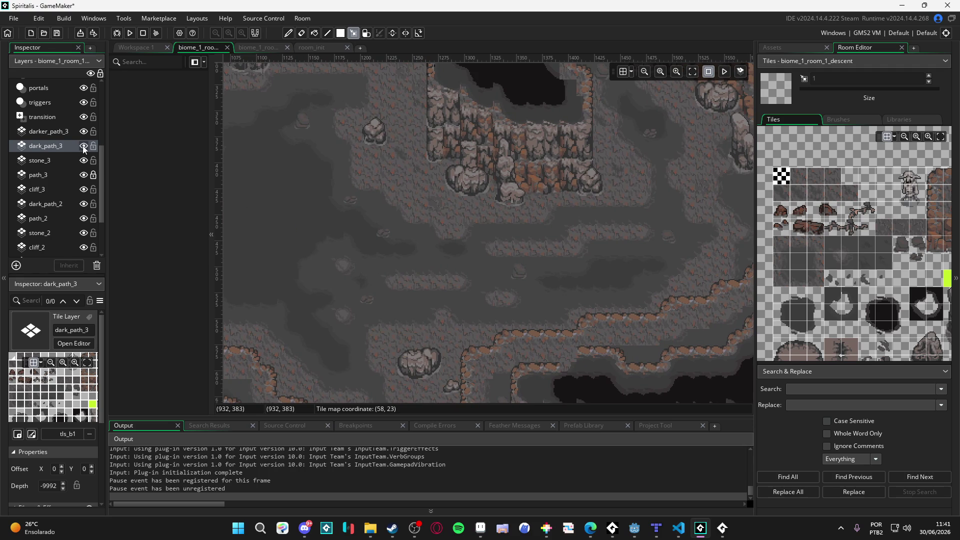
{"action": "scroll", "coordinate": [395, 211], "scroll_direction": "right", "scroll_amount": 1}
{"action": "scroll", "coordinate": [395, 211], "scroll_direction": "up", "scroll_amount": 1}
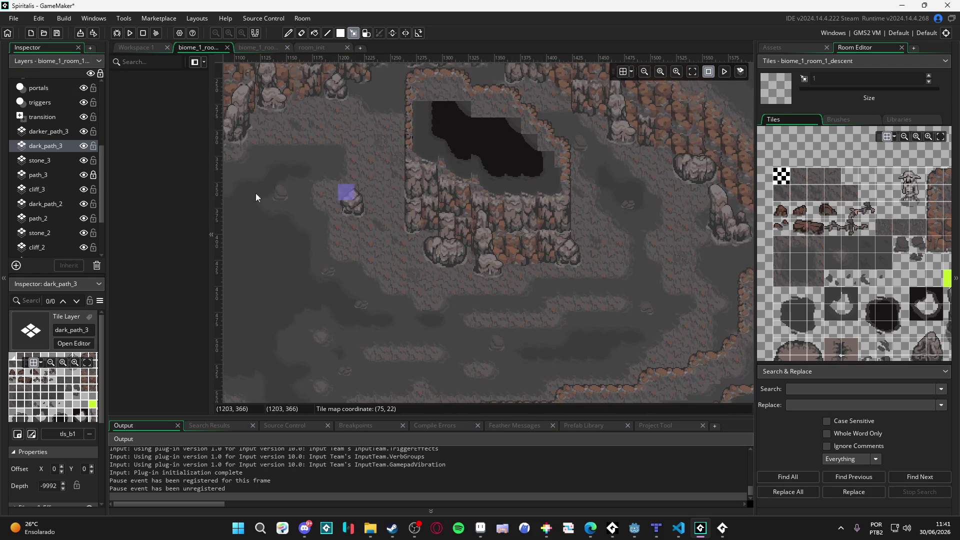
{"action": "left_click", "coordinate": [84, 148]}
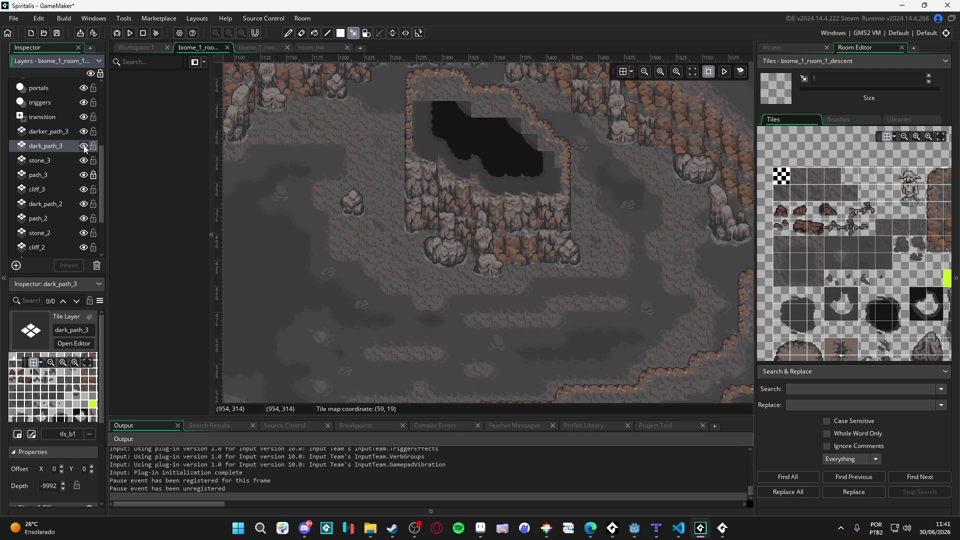
{"action": "scroll", "coordinate": [418, 244], "scroll_direction": "up", "scroll_amount": 1}
{"action": "scroll", "coordinate": [549, 220], "scroll_direction": "left", "scroll_amount": 6}
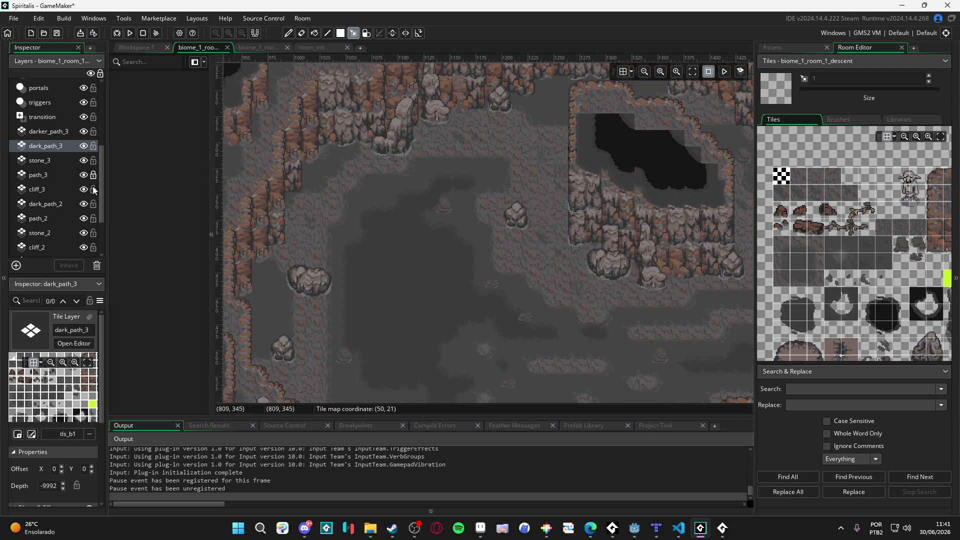
{"action": "scroll", "coordinate": [370, 139], "scroll_direction": "down", "scroll_amount": 5}
{"action": "scroll", "coordinate": [370, 139], "scroll_direction": "right", "scroll_amount": 4}
{"action": "scroll", "coordinate": [460, 223], "scroll_direction": "down", "scroll_amount": 5}
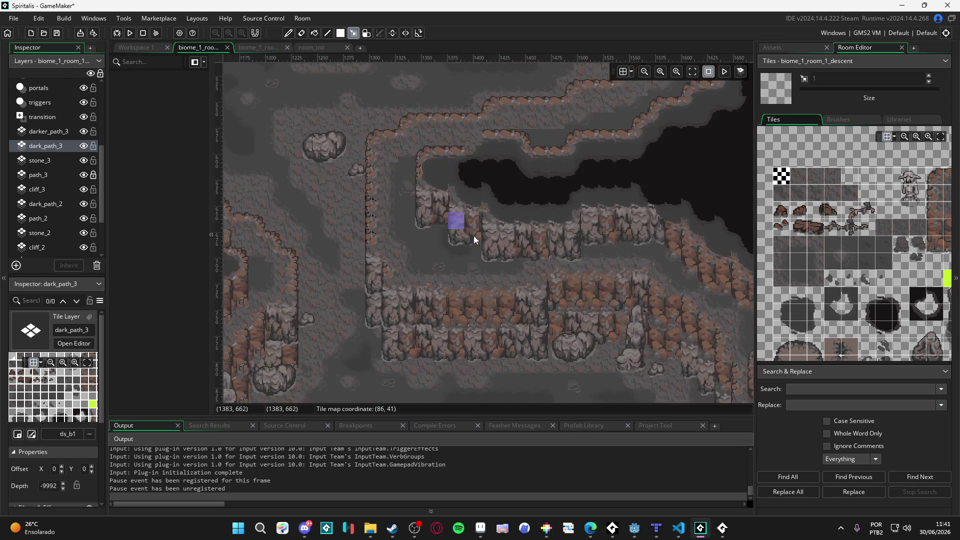
{"action": "scroll", "coordinate": [458, 233], "scroll_direction": "right", "scroll_amount": 8}
{"action": "left_click", "coordinate": [83, 145]}
{"action": "left_click", "coordinate": [84, 146]}
{"action": "scroll", "coordinate": [362, 129], "scroll_direction": "down", "scroll_amount": 10}
{"action": "scroll", "coordinate": [430, 85], "scroll_direction": "right", "scroll_amount": 7}
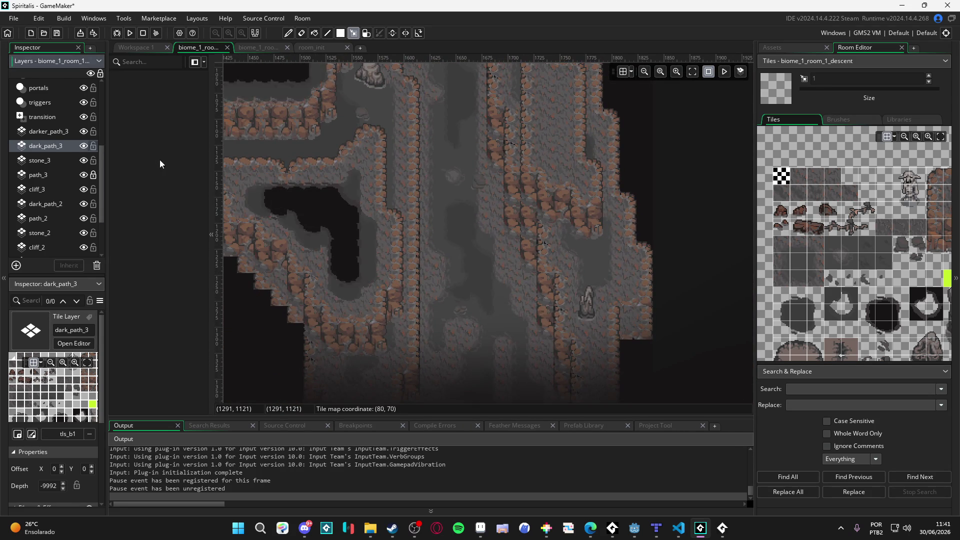
{"action": "scroll", "coordinate": [665, 340], "scroll_direction": "up", "scroll_amount": 6}
{"action": "scroll", "coordinate": [391, 216], "scroll_direction": "left", "scroll_amount": 10}
{"action": "scroll", "coordinate": [391, 212], "scroll_direction": "up", "scroll_amount": 5}
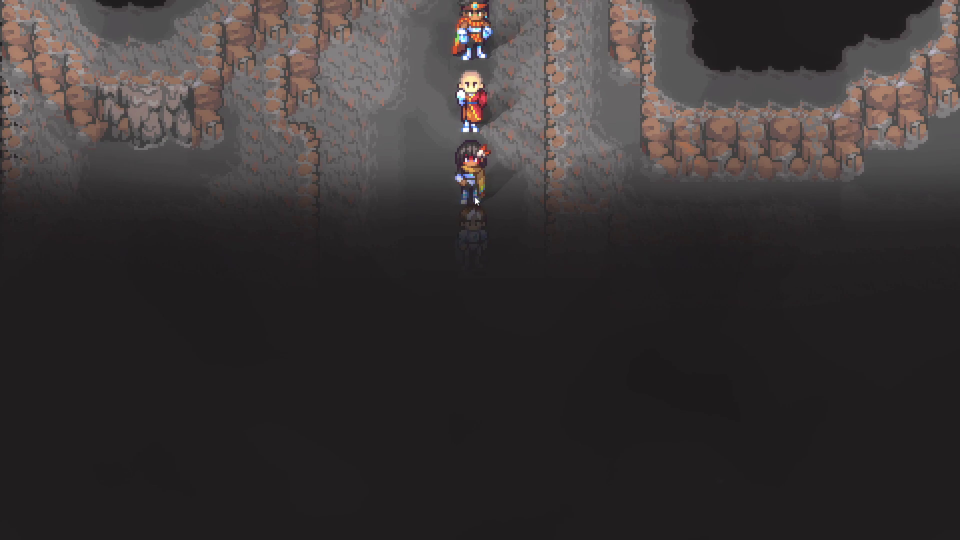
Walk the party up, left and right around the cave to explore it.
{"action": "key", "text": "Up"}
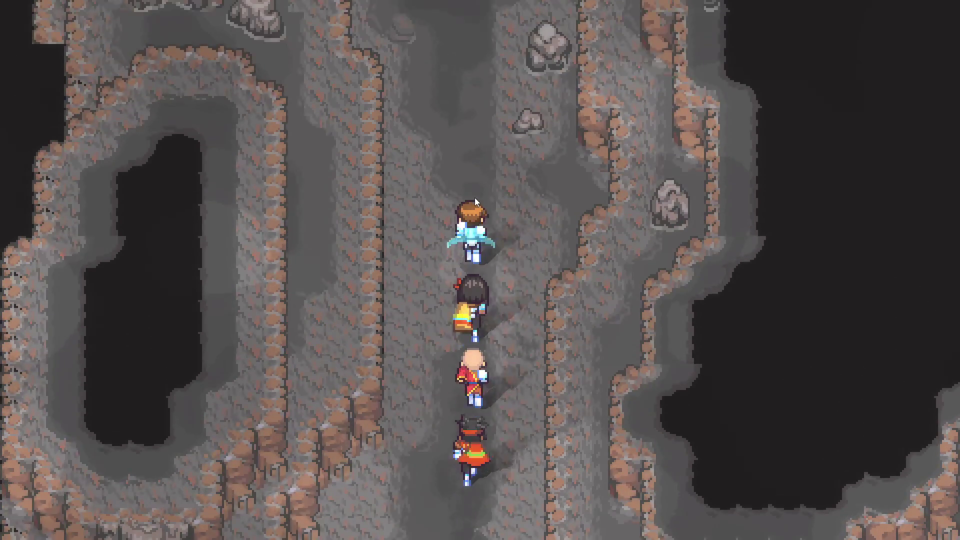
{"action": "key", "text": "Right"}
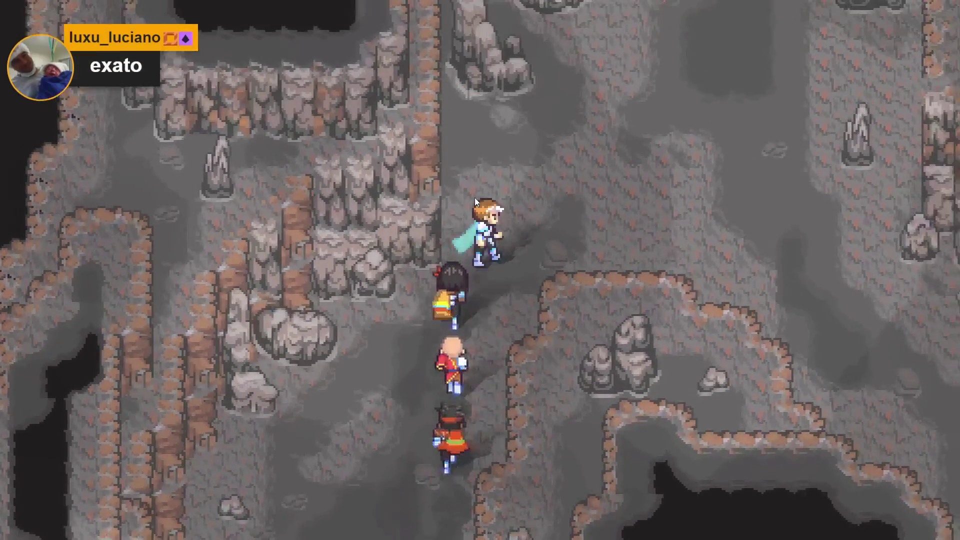
{"action": "key", "text": "Up"}
{"action": "key", "text": "Left"}
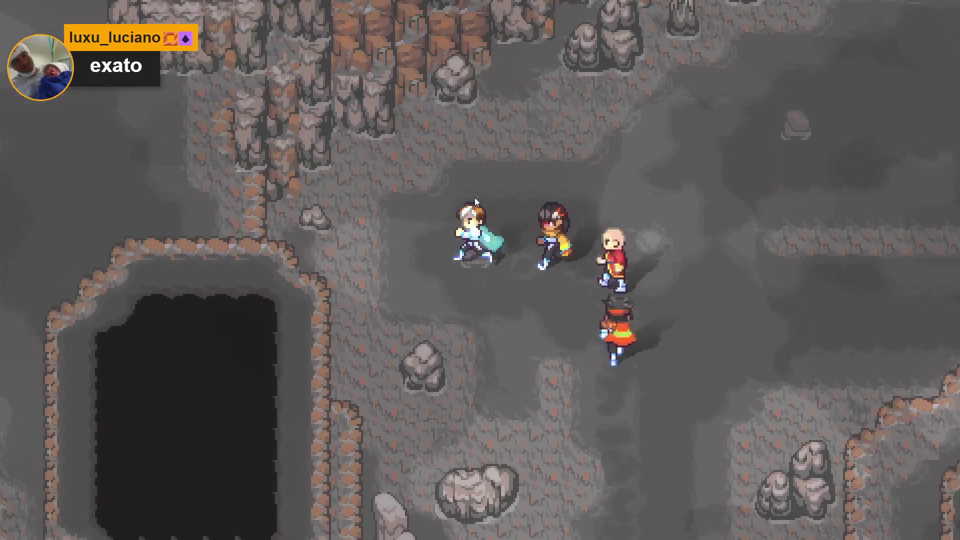
{"action": "key", "text": "Right"}
{"action": "key", "text": "Right"}
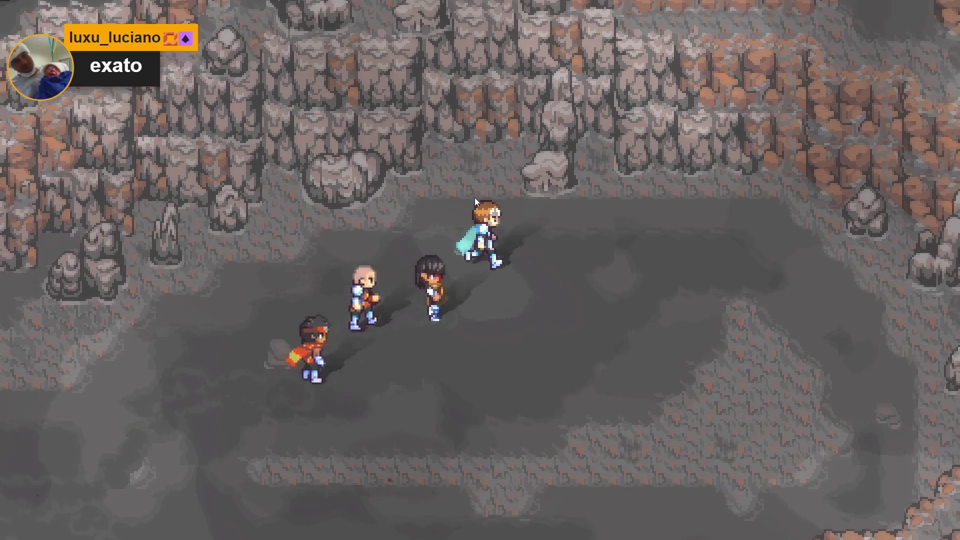
{"action": "key", "text": "Down"}
{"action": "key", "text": "Left"}
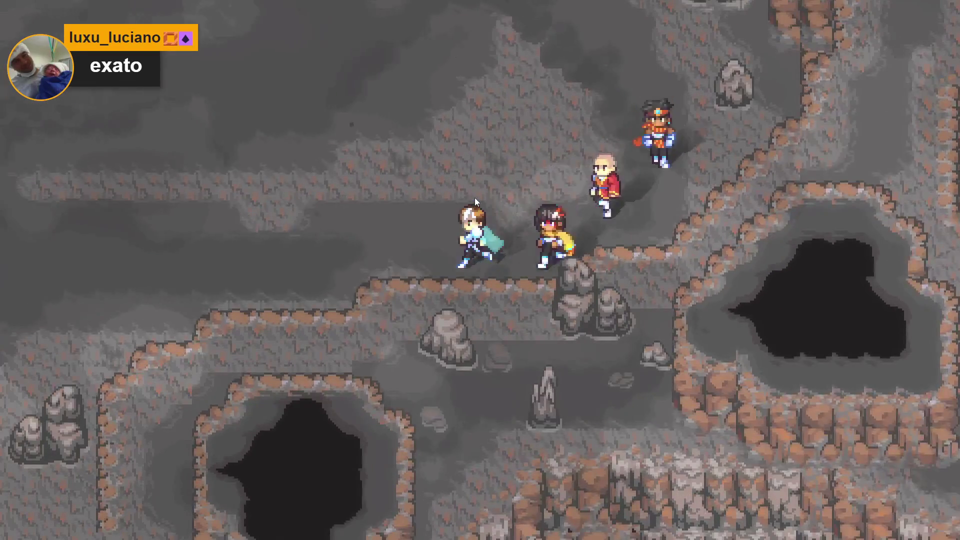
{"action": "key", "text": "Down"}
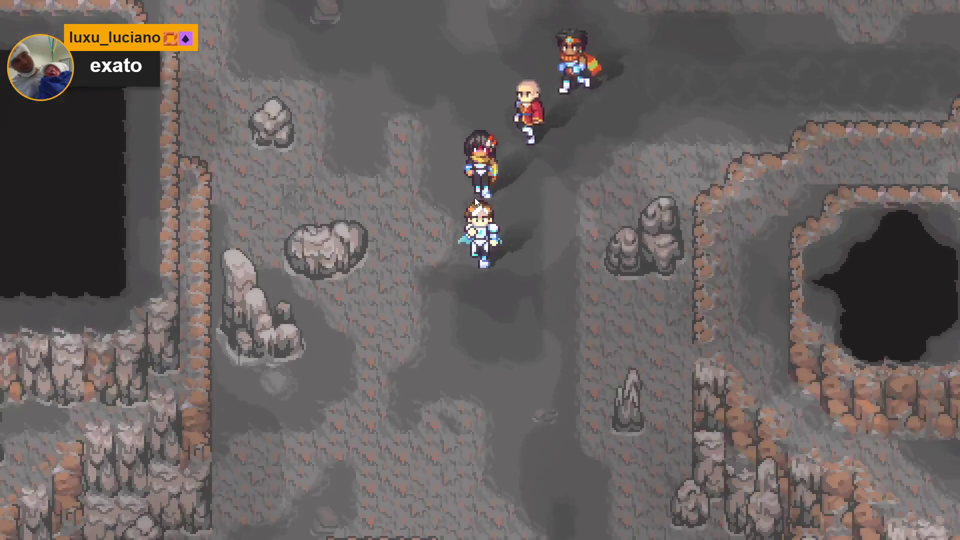
{"action": "key", "text": "Right"}
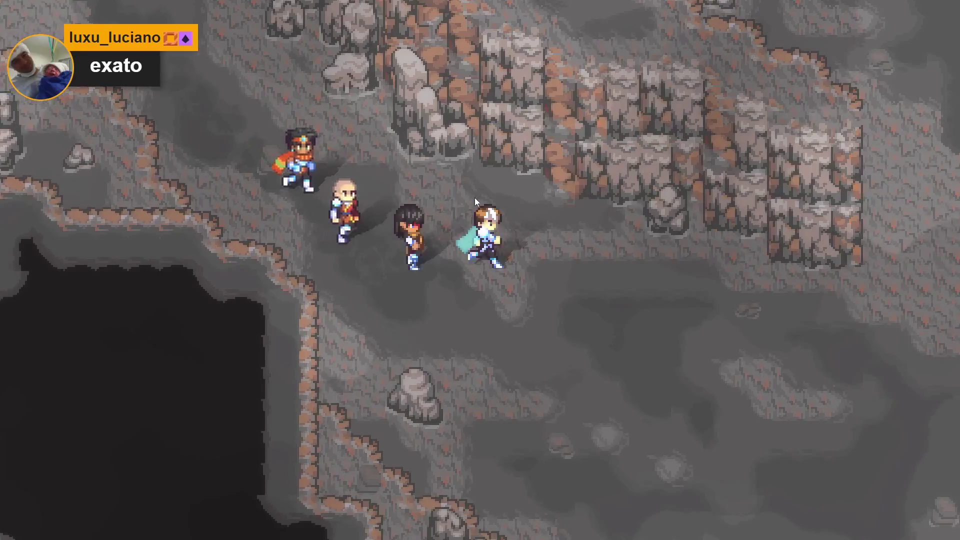
{"action": "key", "text": "Up"}
{"action": "key", "text": "Left"}
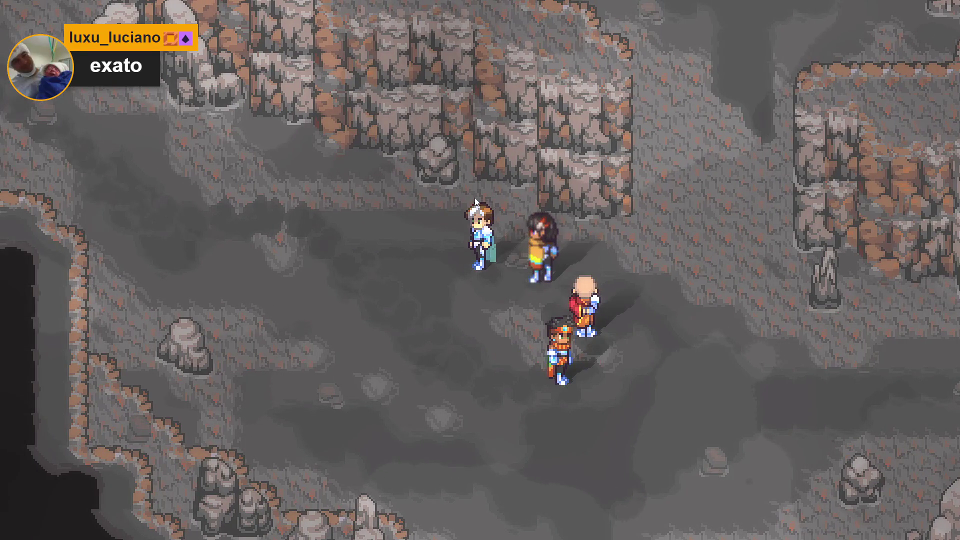
{"action": "key", "text": "Down"}
{"action": "key", "text": "Right"}
{"action": "key", "text": "Down"}
{"action": "key", "text": "Right"}
{"action": "key", "text": "Up"}
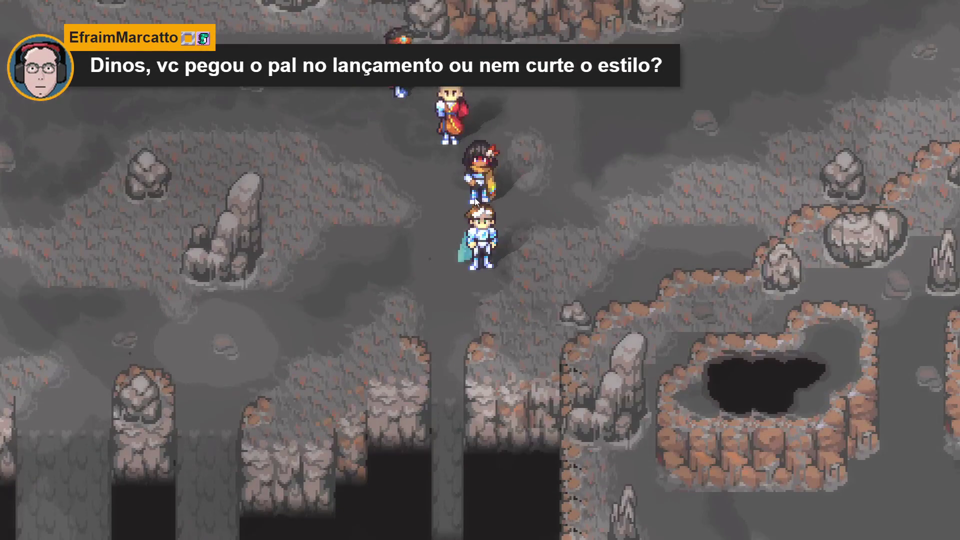
{"action": "key", "text": "Down"}
{"action": "key", "text": "Right"}
Keep walking the party upward and back around through the cave.
{"action": "key", "text": "Up"}
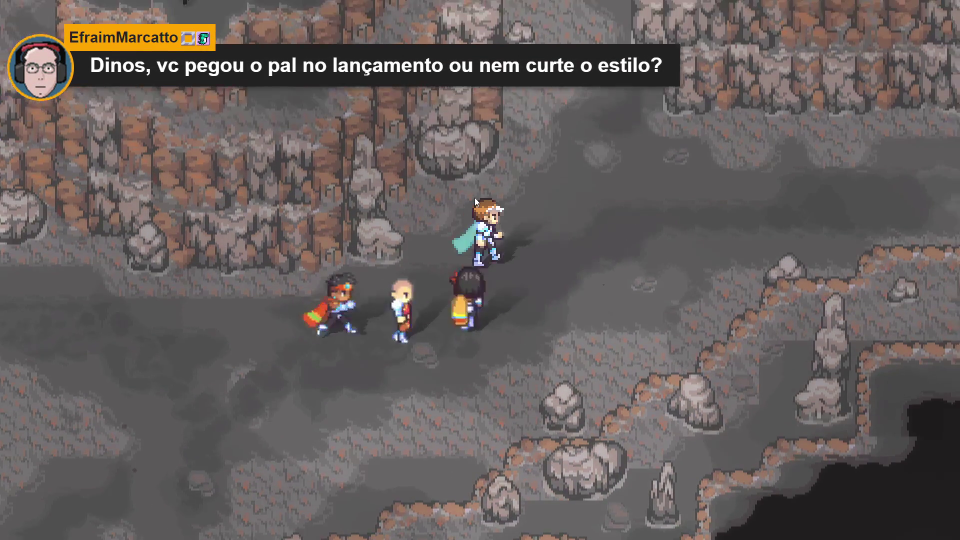
{"action": "key", "text": "Left"}
{"action": "key", "text": "Up"}
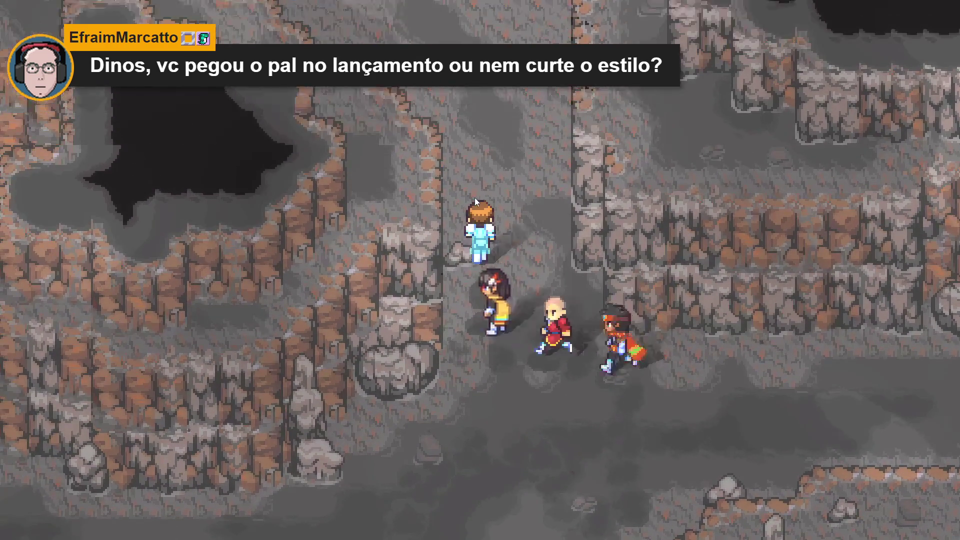
{"action": "key", "text": "Left"}
{"action": "key", "text": "Right"}
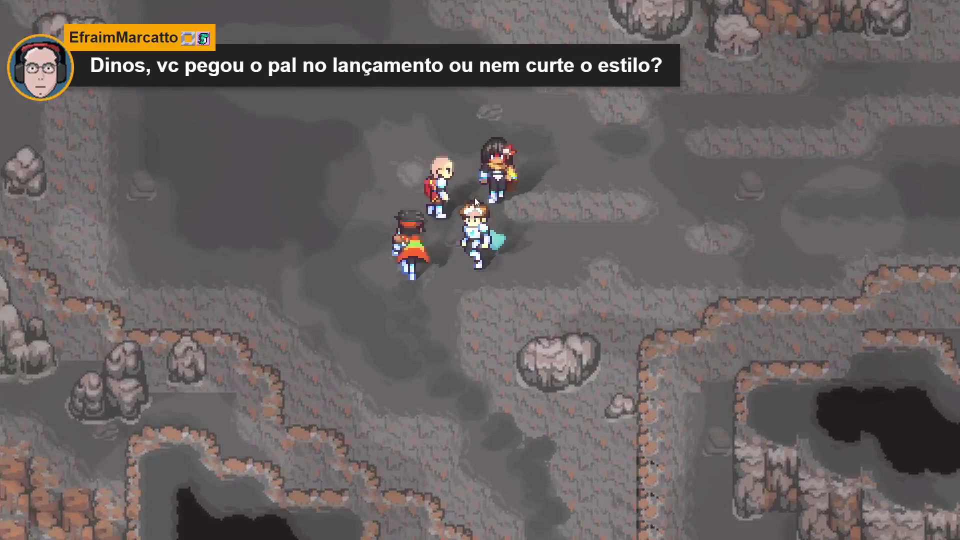
{"action": "key", "text": "Left"}
{"action": "key", "text": "Up"}
{"action": "key", "text": "Right"}
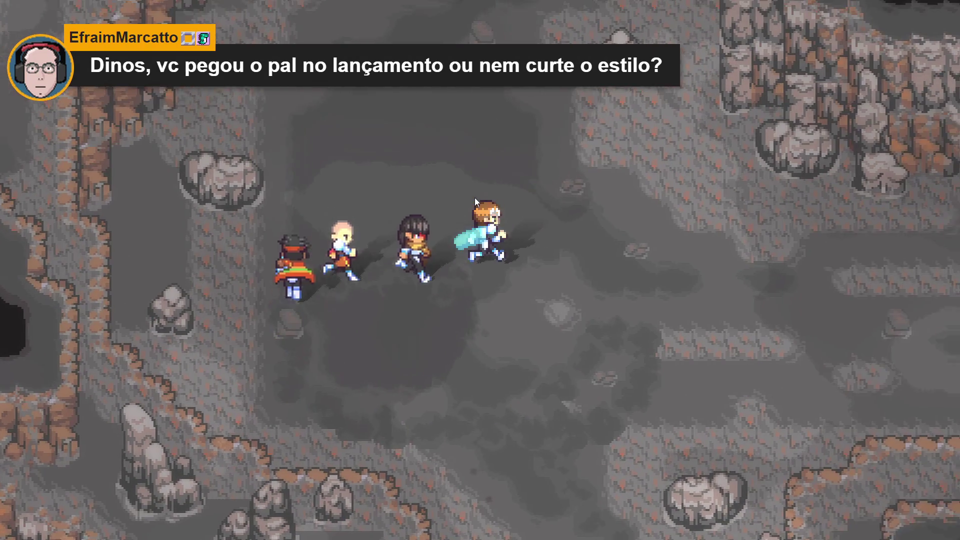
{"action": "key", "text": "Up"}
{"action": "key", "text": "Left"}
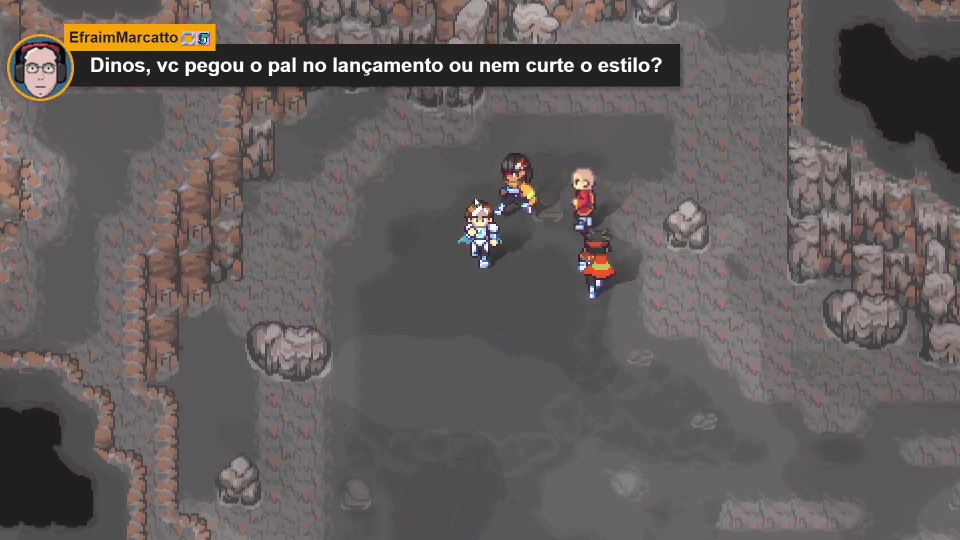
{"action": "key", "text": "Down"}
{"action": "key", "text": "Right"}
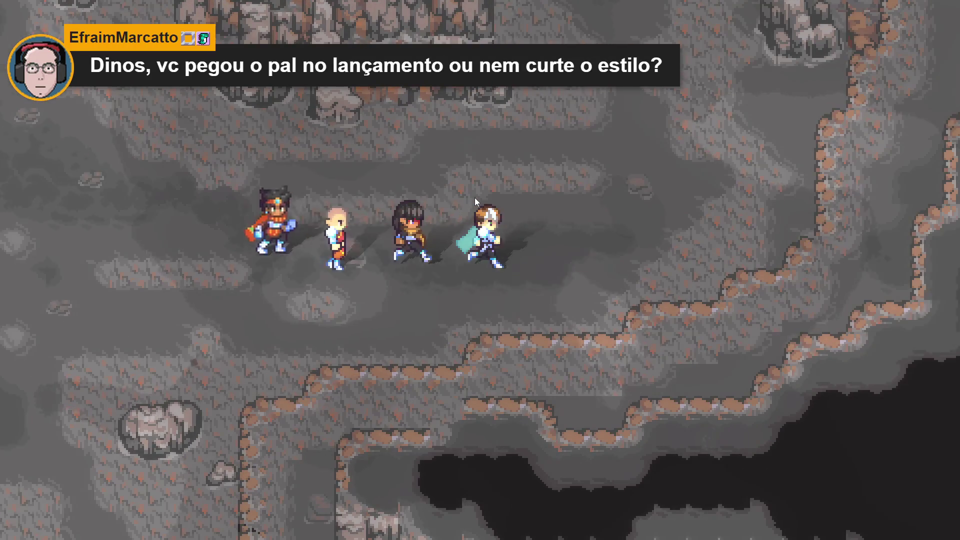
{"action": "key", "text": "Up"}
{"action": "key", "text": "Left"}
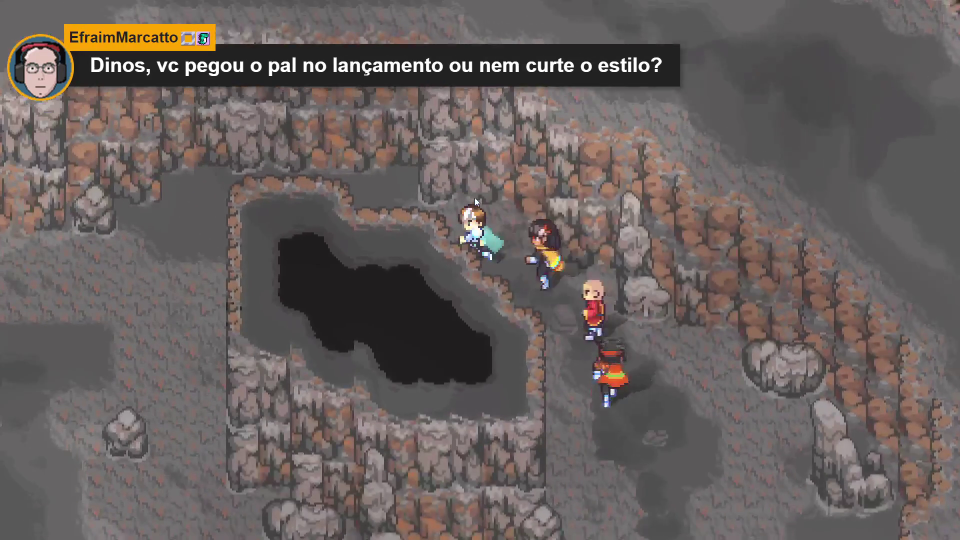
{"action": "key", "text": "Down"}
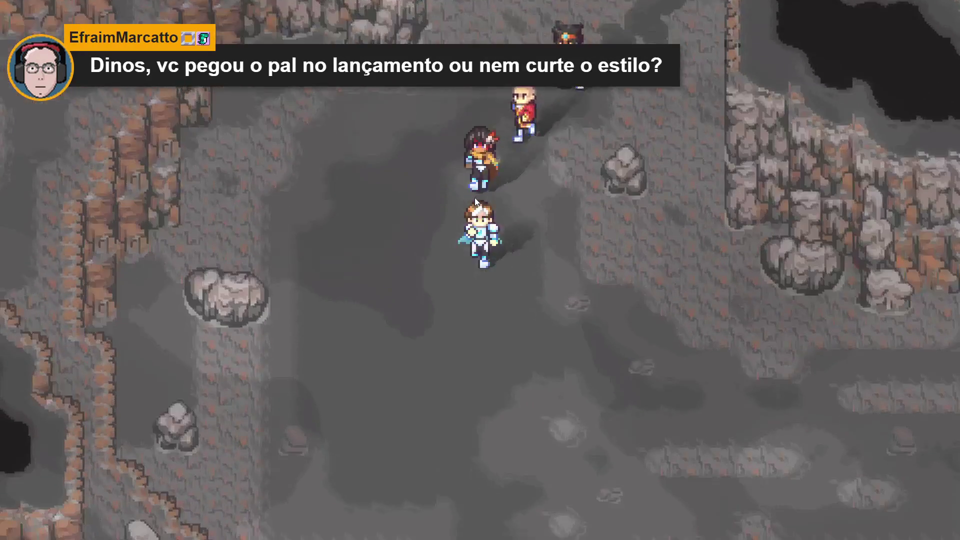
{"action": "key", "text": "Right"}
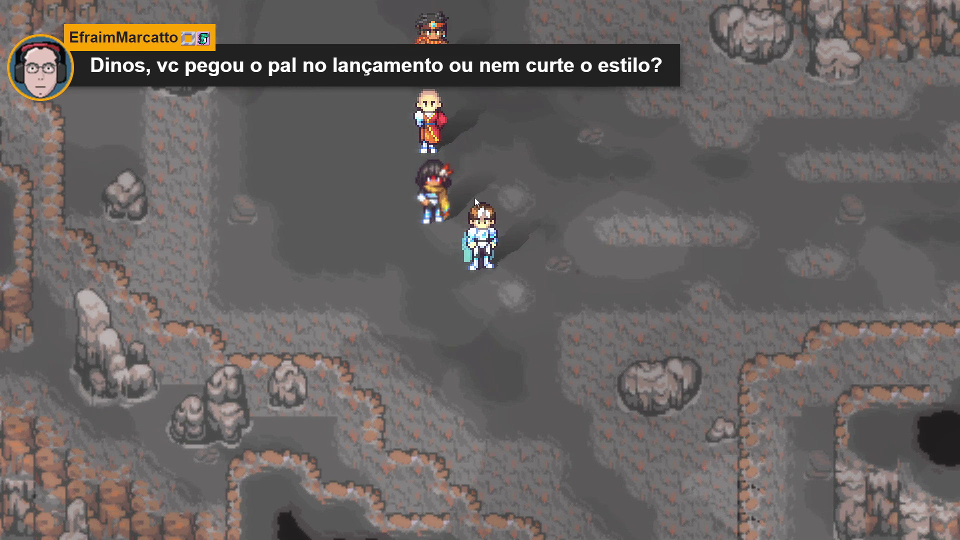
Walk the party down-right into the darkening exit passage until the screen fades.
{"action": "key", "text": "Down"}
{"action": "key", "text": "Right"}
{"action": "key", "text": "Down"}
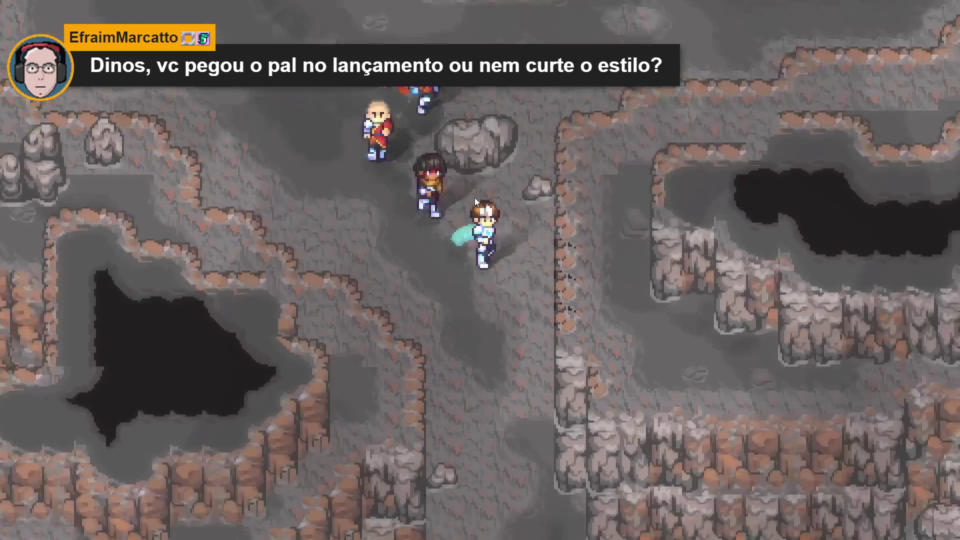
{"action": "key", "text": "Right"}
{"action": "key", "text": "Right"}
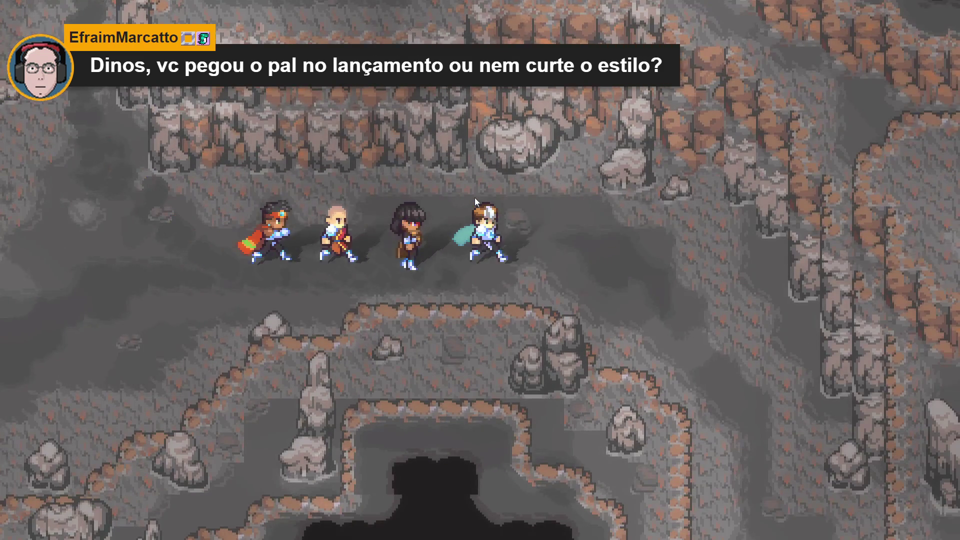
{"action": "key", "text": "Down"}
{"action": "key", "text": "Down"}
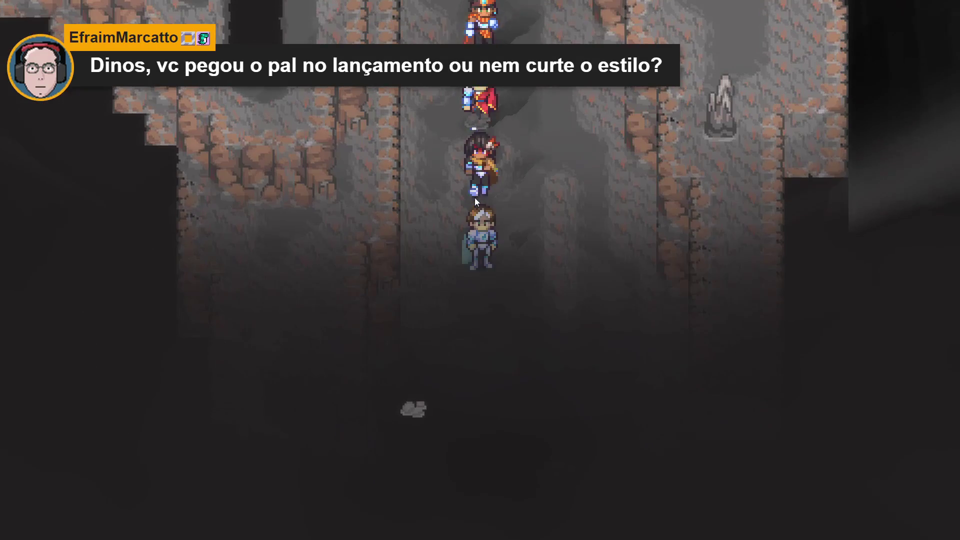
{"action": "key", "text": "Up"}
{"action": "key", "text": "Down"}
{"action": "key", "text": "Down"}
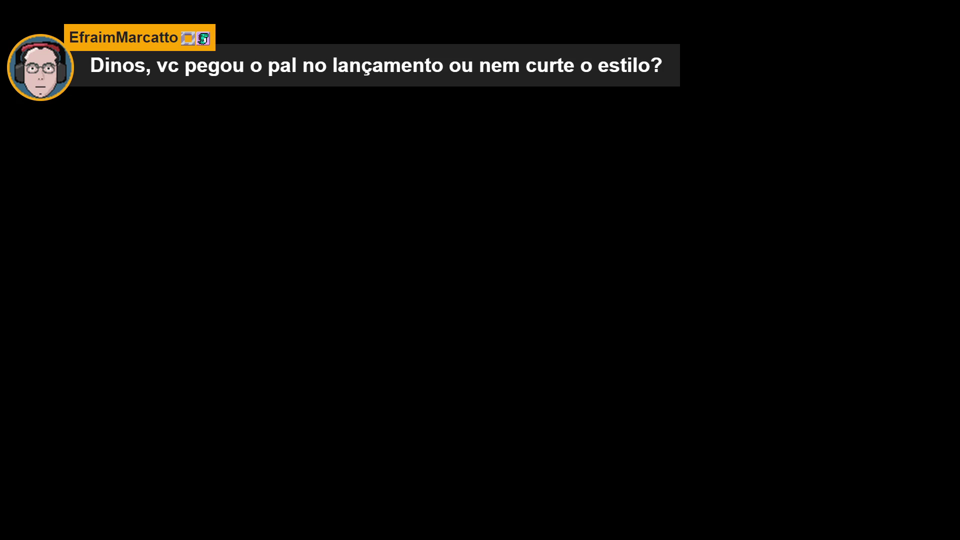
Close the running game, then switch to the stone_3 layer with the eraser.
{"action": "key", "text": "alt+Tab"}
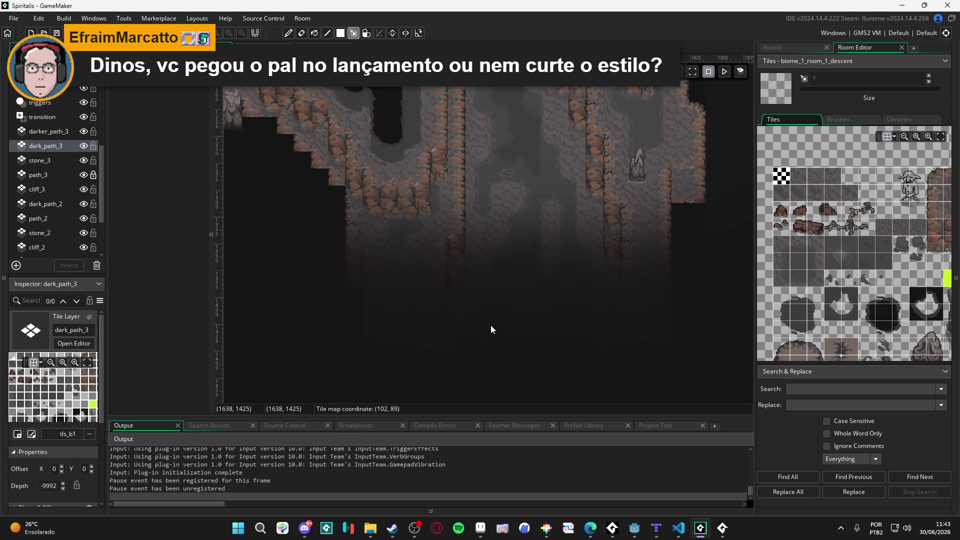
{"action": "scroll", "coordinate": [550, 220], "scroll_direction": "up", "scroll_amount": 3}
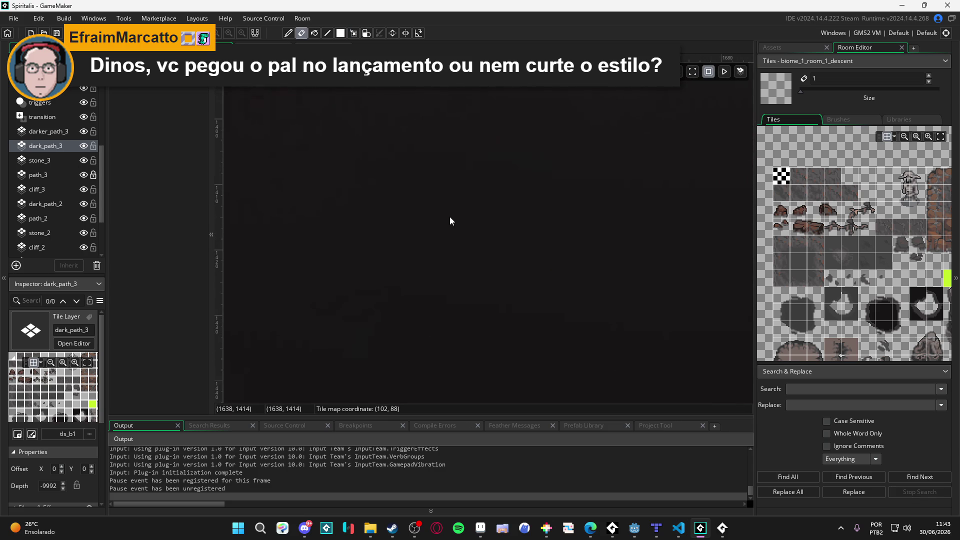
{"action": "scroll", "coordinate": [452, 219], "scroll_direction": "down", "scroll_amount": 4}
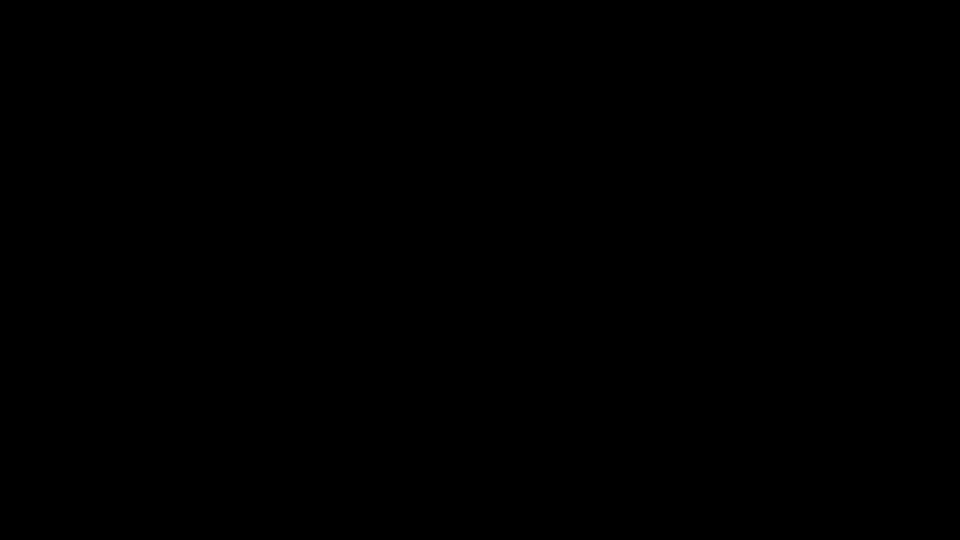
{"action": "key", "text": "Escape"}
{"action": "key", "text": "Down"}
{"action": "key", "text": "Down"}
{"action": "key", "text": "Down"}
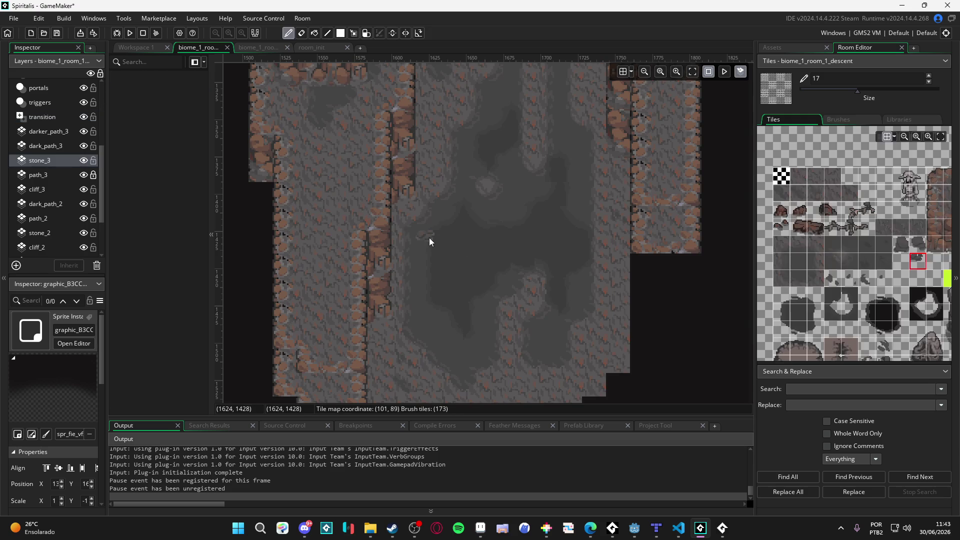
{"action": "key", "text": "e"}
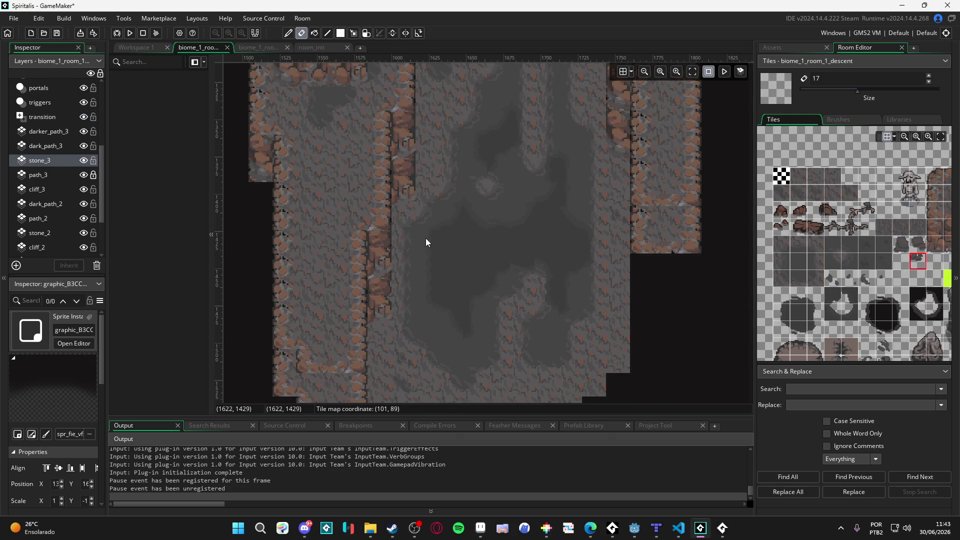
{"action": "scroll", "coordinate": [75, 128], "scroll_direction": "up", "scroll_amount": 5}
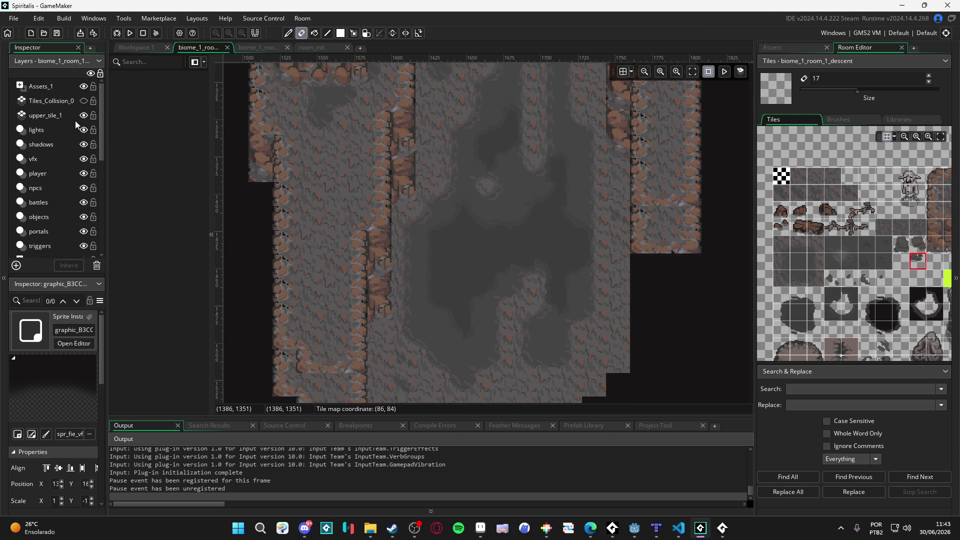
Make Tiles_Collision_0 visible and drag the transition layer up near the top.
{"action": "left_click", "coordinate": [85, 101]}
{"action": "left_click", "coordinate": [65, 92]}
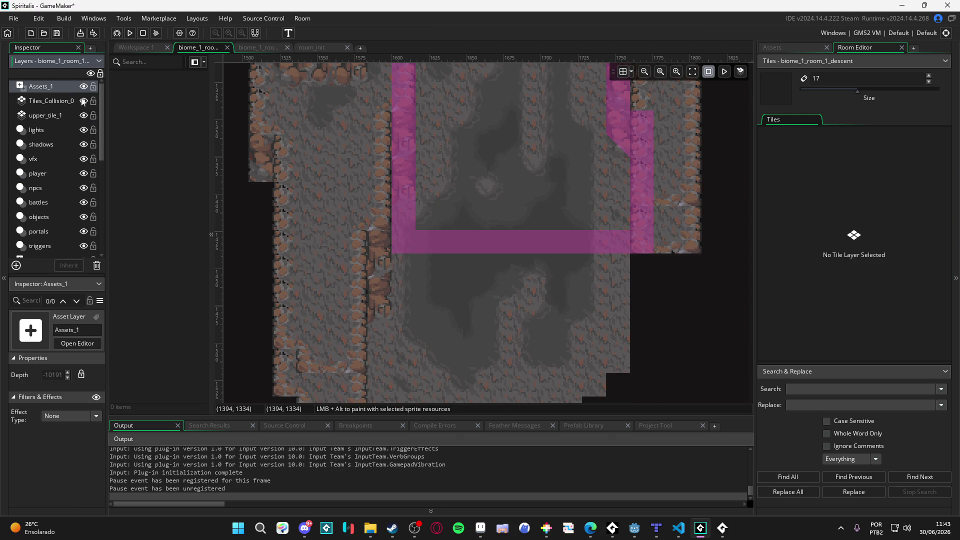
{"action": "left_click", "coordinate": [75, 101]}
{"action": "scroll", "coordinate": [57, 149], "scroll_direction": "down", "scroll_amount": 3}
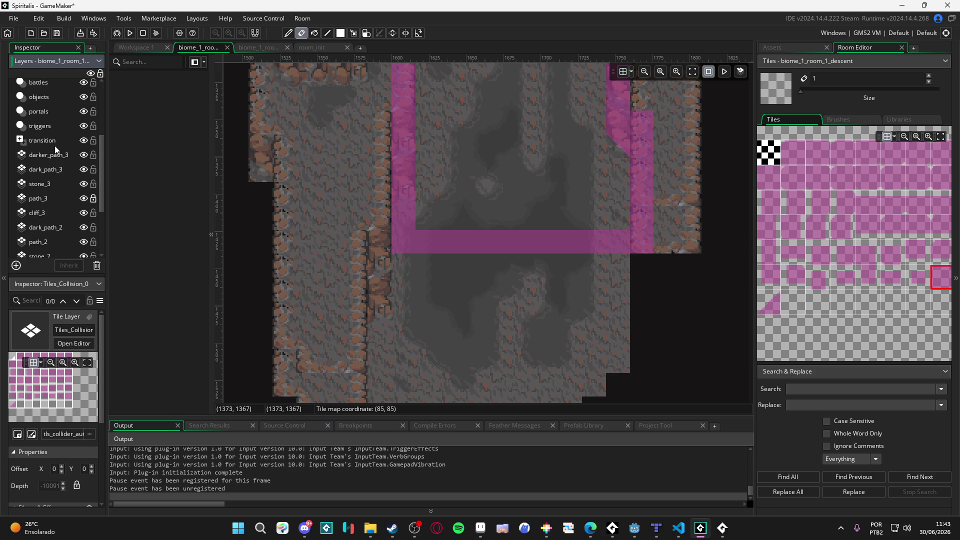
{"action": "left_click", "coordinate": [57, 143]}
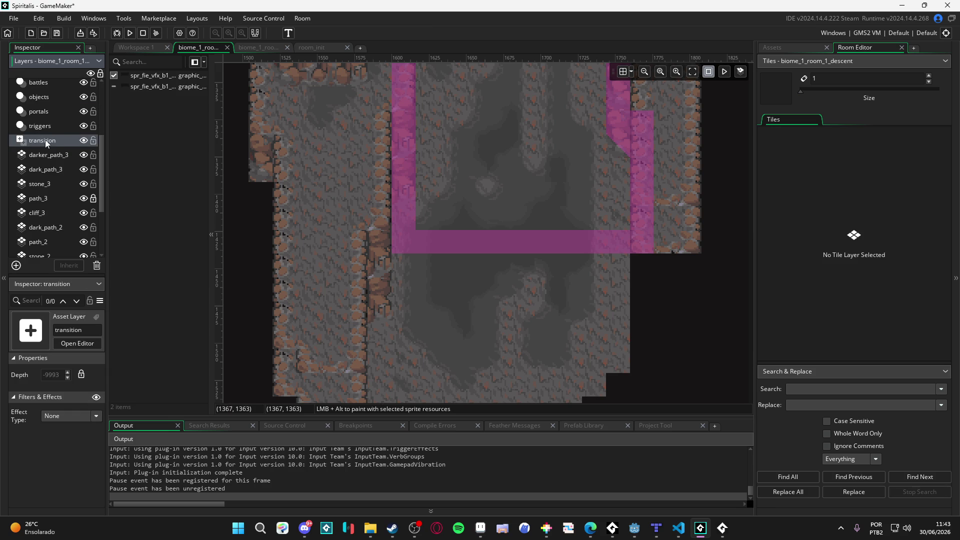
{"action": "mouse_move", "coordinate": [49, 146]}
{"action": "left_mouse_down"}
{"action": "mouse_move", "coordinate": [55, 86]}
{"action": "mouse_move", "coordinate": [54, 100]}
{"action": "left_mouse_up"}
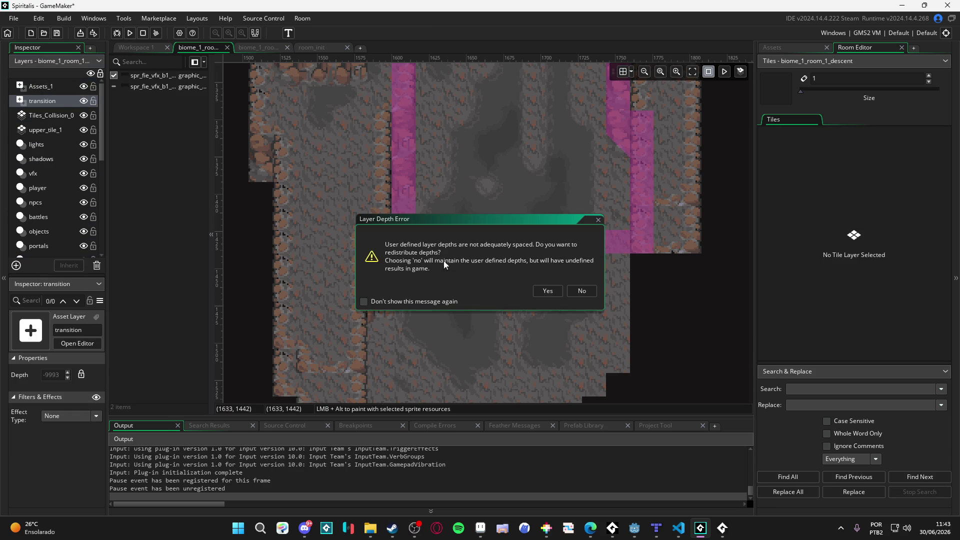
Dismiss the Layer Depth Error and tick the second spr_fie_vfx fade graphic.
{"action": "key", "text": "Return"}
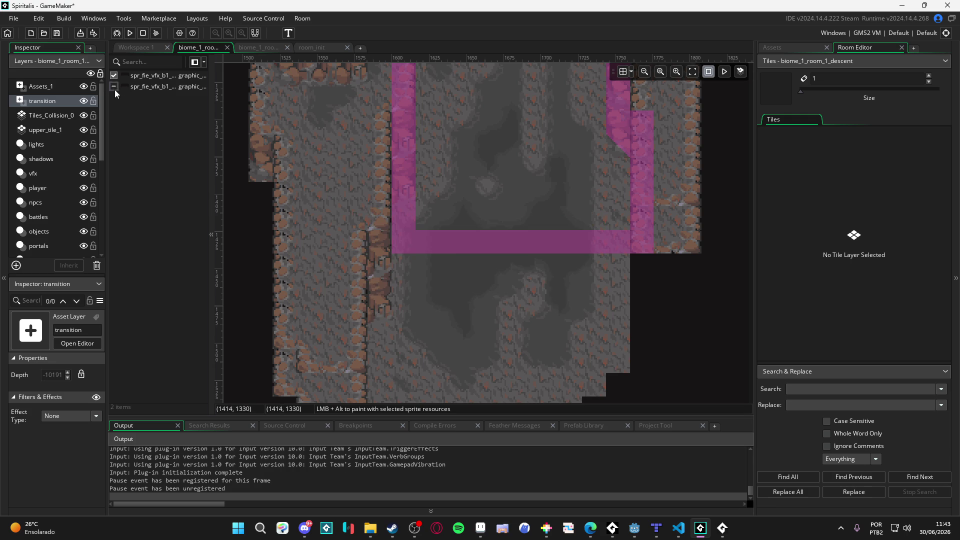
{"action": "left_click", "coordinate": [114, 86]}
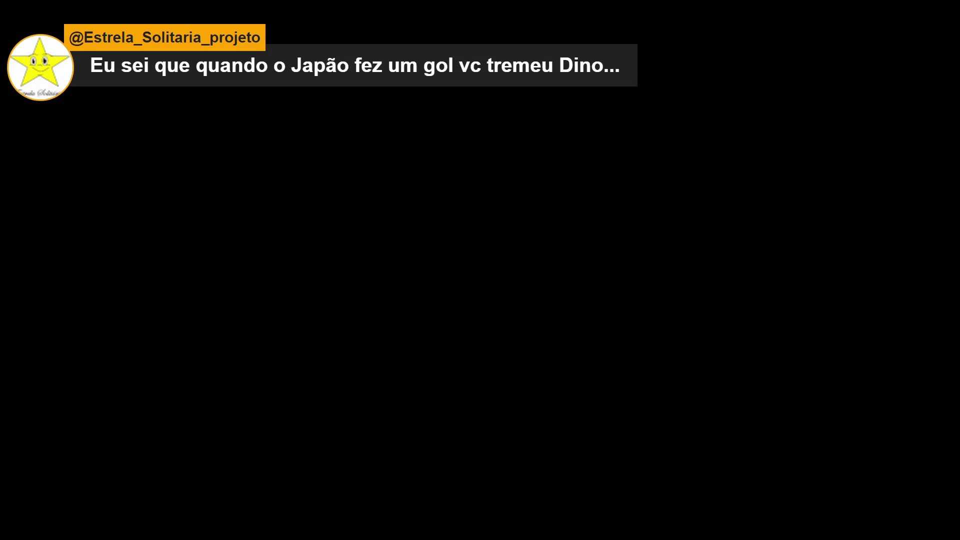
Close the Spiritalis test window with Alt+F4.
{"action": "key", "text": "alt+F4"}
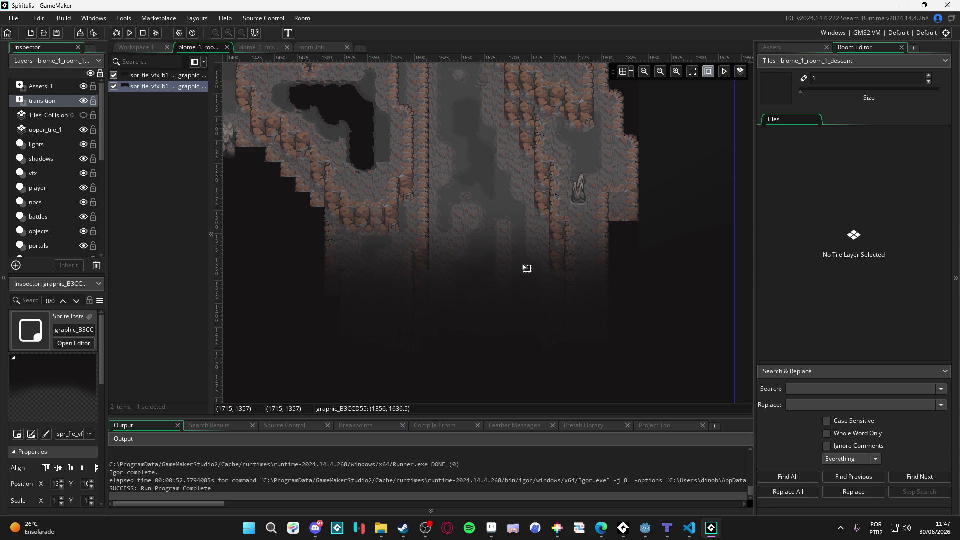
Deselect the fade graphic, pan toward the cave edge, and build and run with F5.
{"action": "scroll", "coordinate": [643, 272], "scroll_direction": "down", "scroll_amount": 3}
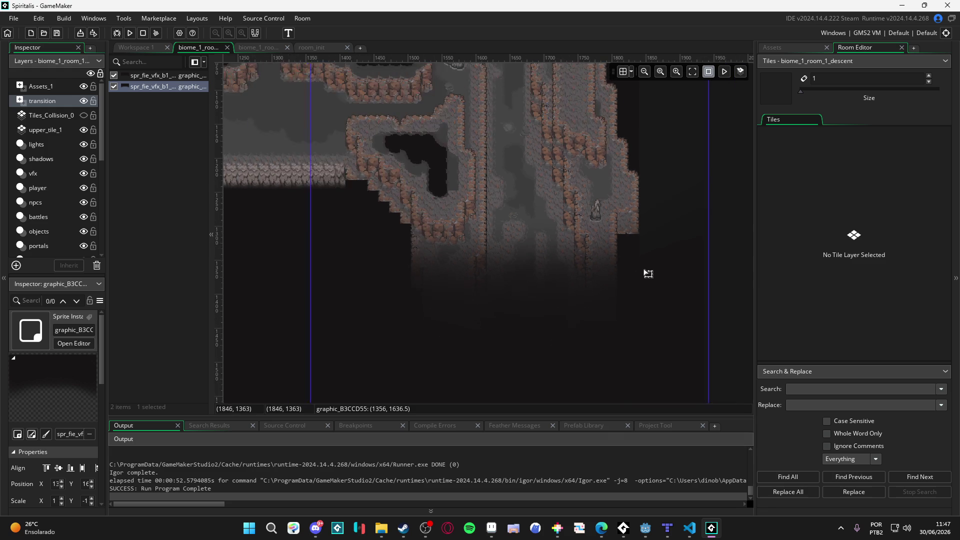
{"action": "left_click", "coordinate": [664, 286]}
{"action": "left_click_drag", "start_coordinate": [613, 191], "coordinate": [638, 219]}
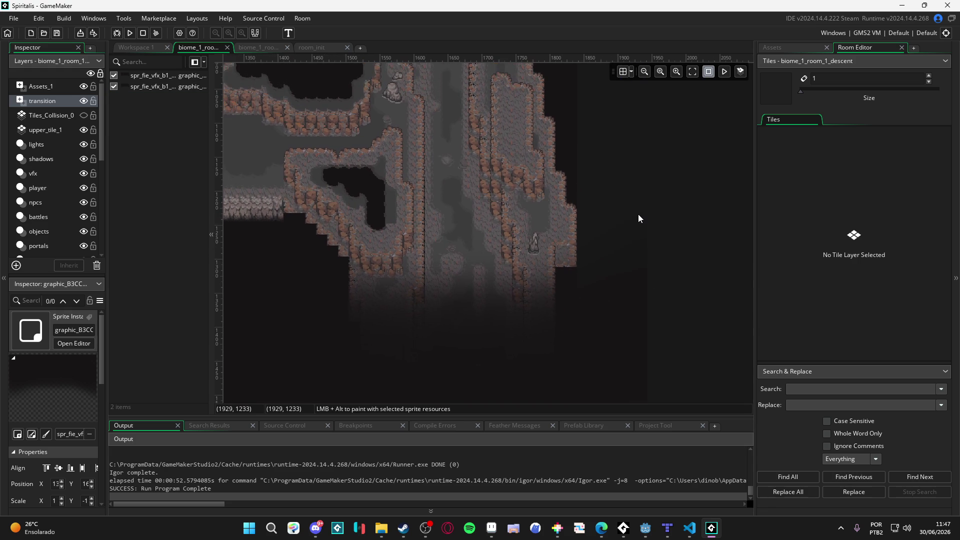
{"action": "key", "text": "F5"}
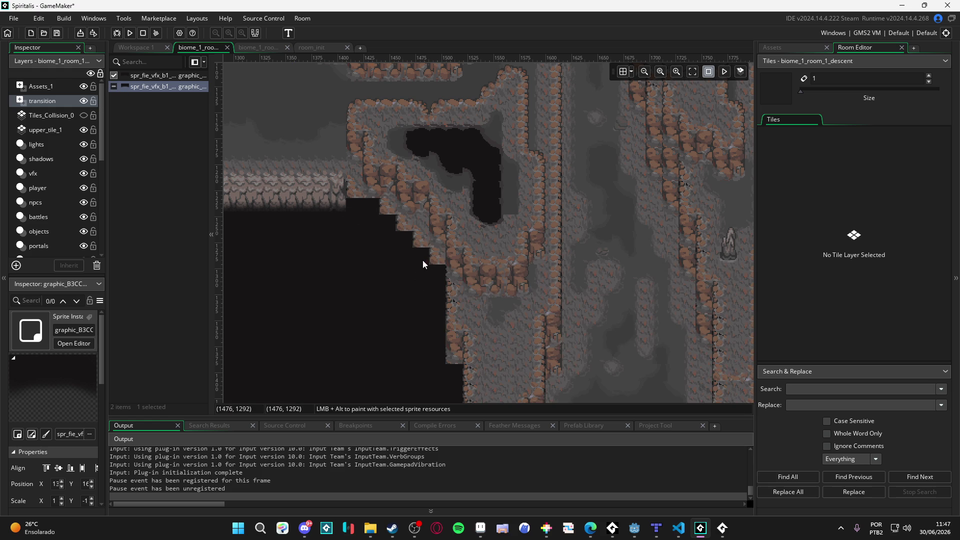
On cliff_2 with brush size 1, stamp a two-tile stacked cliff piece onto the cave edge.
{"action": "left_click", "coordinate": [436, 259]}
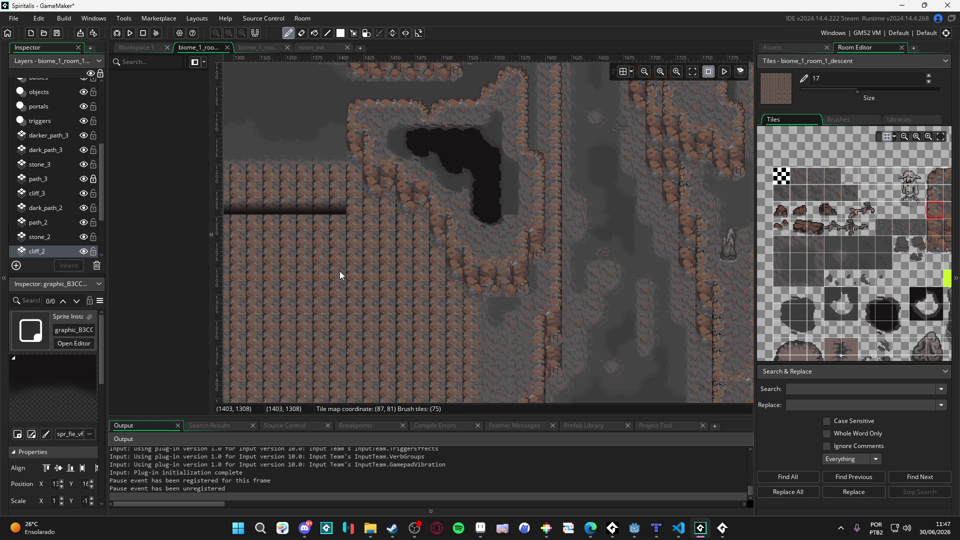
{"action": "left_click_drag", "start_coordinate": [857, 90], "coordinate": [808, 90]}
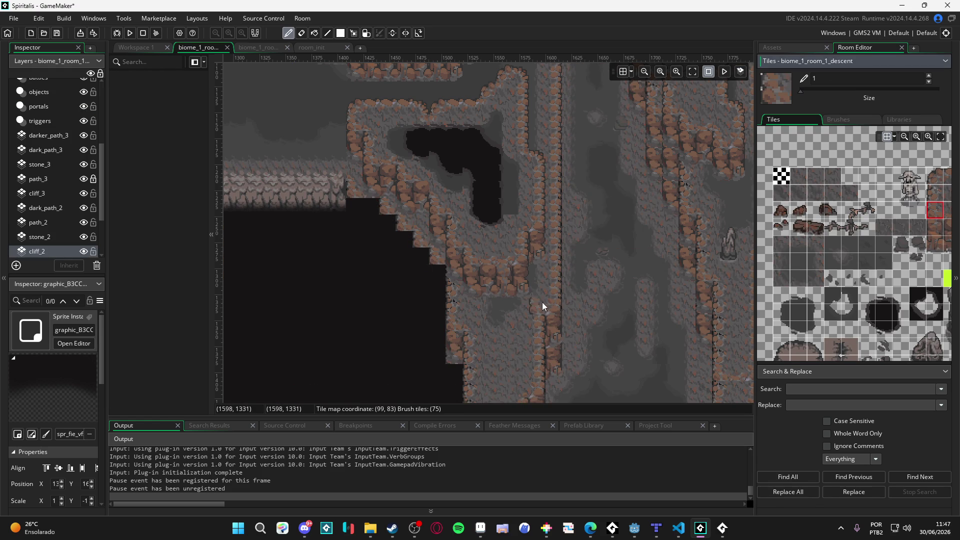
{"action": "scroll", "coordinate": [696, 246], "scroll_direction": "down", "scroll_amount": 3}
{"action": "scroll", "coordinate": [820, 282], "scroll_direction": "down", "scroll_amount": 3}
{"action": "scroll", "coordinate": [833, 218], "scroll_direction": "up", "scroll_amount": 3}
{"action": "left_click", "coordinate": [855, 242]}
{"action": "left_click_drag", "start_coordinate": [856, 247], "coordinate": [856, 256]}
{"action": "left_click", "coordinate": [388, 217]}
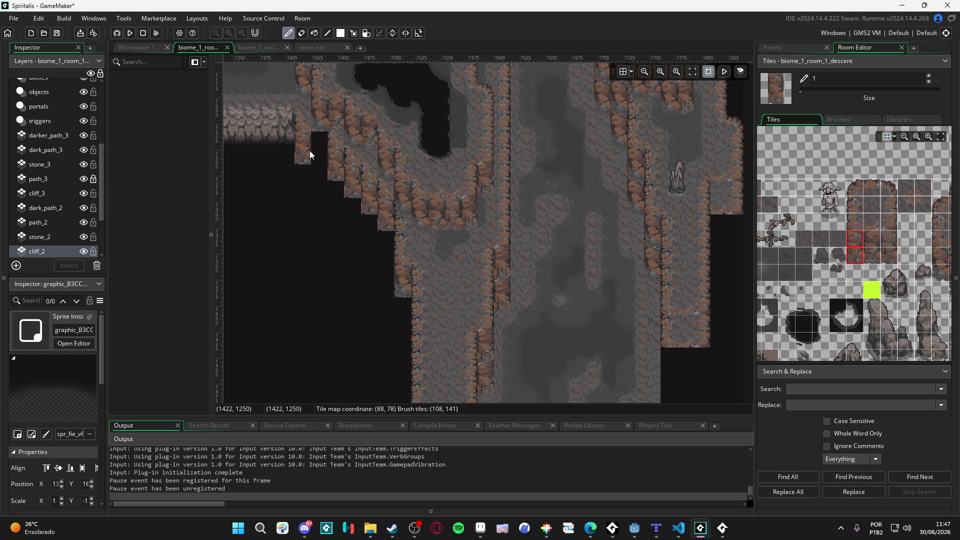
Try other two-tile cliff pieces and stamp one higher up the stepped edge.
{"action": "left_click_drag", "start_coordinate": [872, 247], "coordinate": [872, 256]}
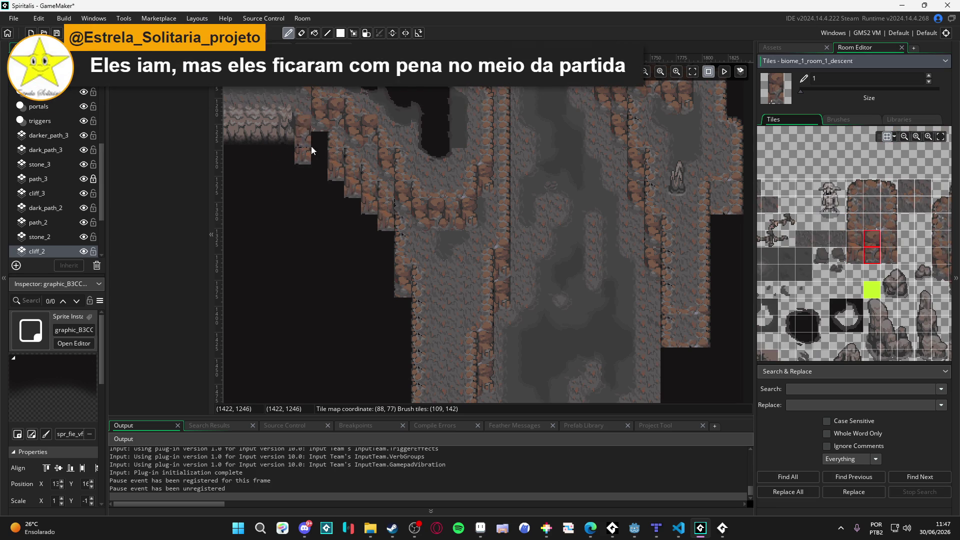
{"action": "left_click_drag", "start_coordinate": [354, 211], "coordinate": [394, 223]}
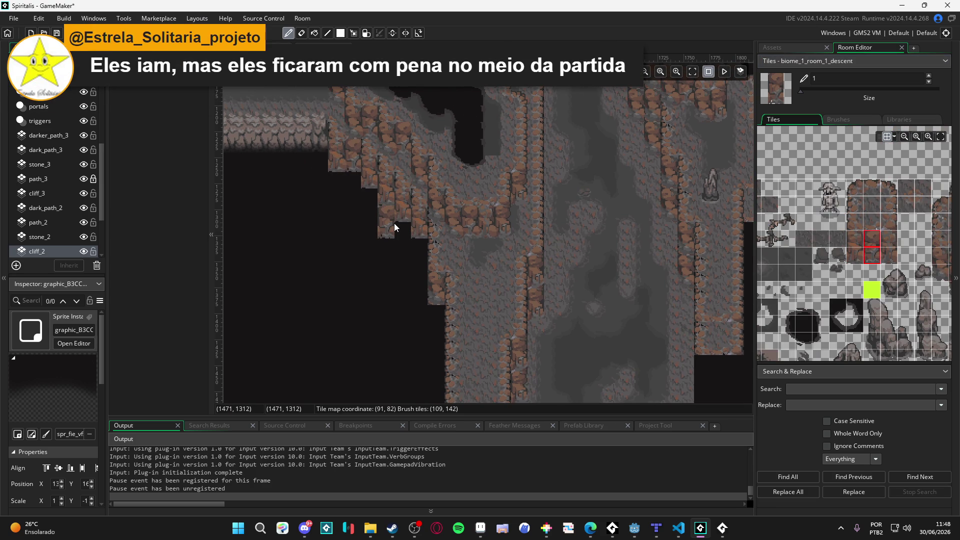
{"action": "key", "text": "m"}
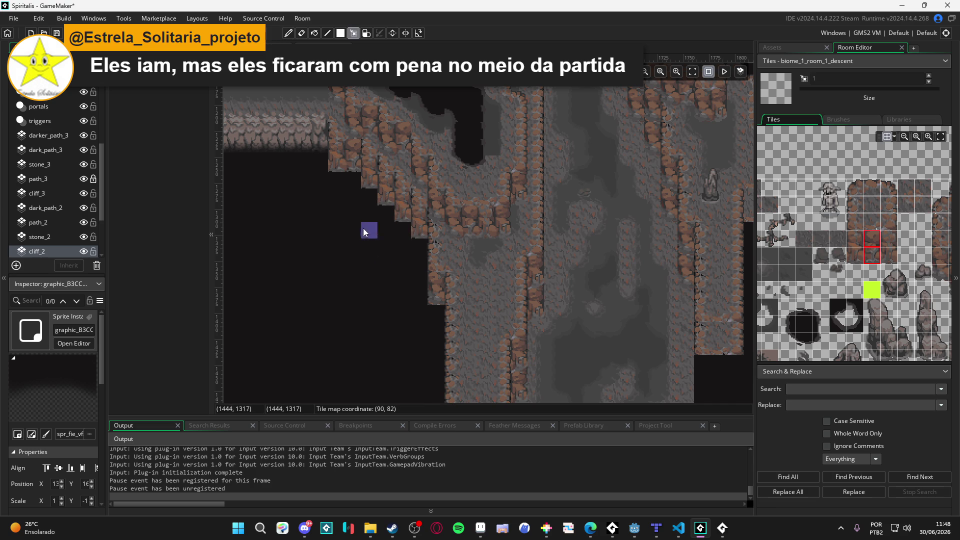
{"action": "scroll", "coordinate": [850, 270], "scroll_direction": "right", "scroll_amount": 3}
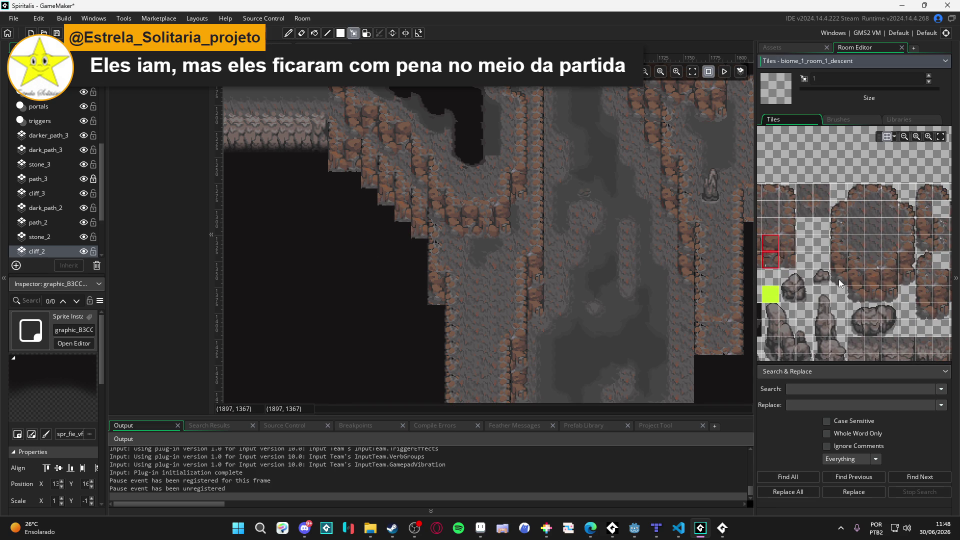
{"action": "left_click_drag", "start_coordinate": [839, 260], "coordinate": [840, 270]}
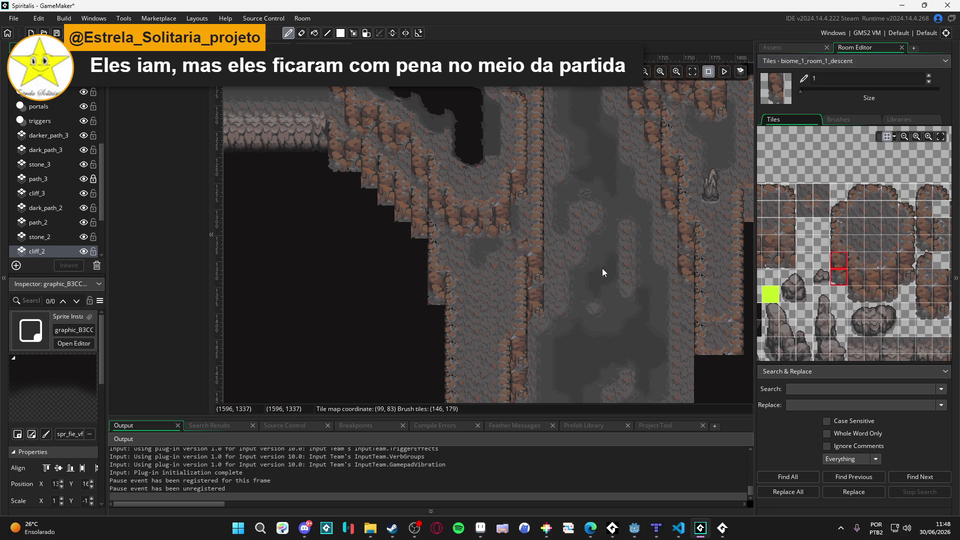
{"action": "scroll", "coordinate": [805, 269], "scroll_direction": "left", "scroll_amount": 2}
{"action": "mouse_move", "coordinate": [805, 250]}
{"action": "left_mouse_down"}
{"action": "mouse_move", "coordinate": [806, 259]}
{"action": "mouse_move", "coordinate": [785, 265]}
{"action": "left_mouse_up"}
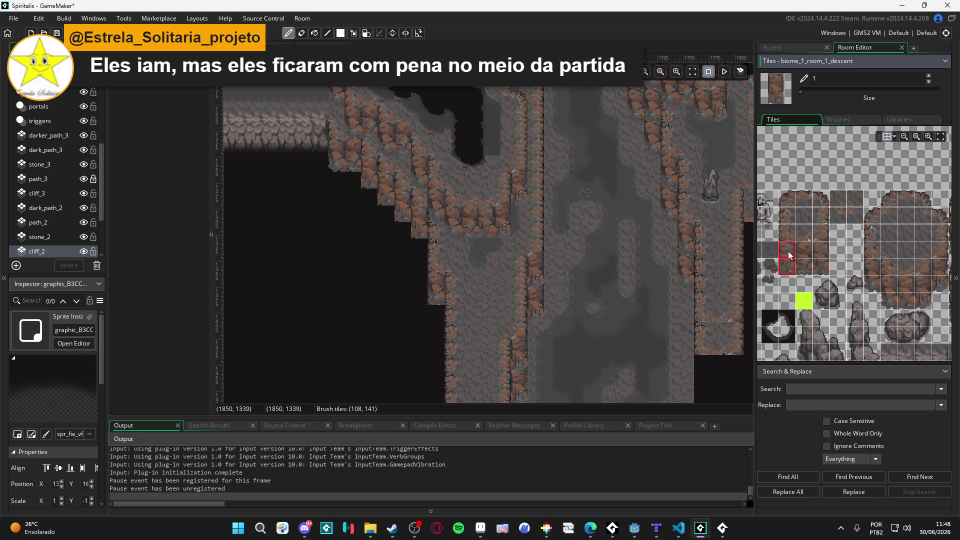
{"action": "left_click_drag", "start_coordinate": [870, 282], "coordinate": [871, 268]}
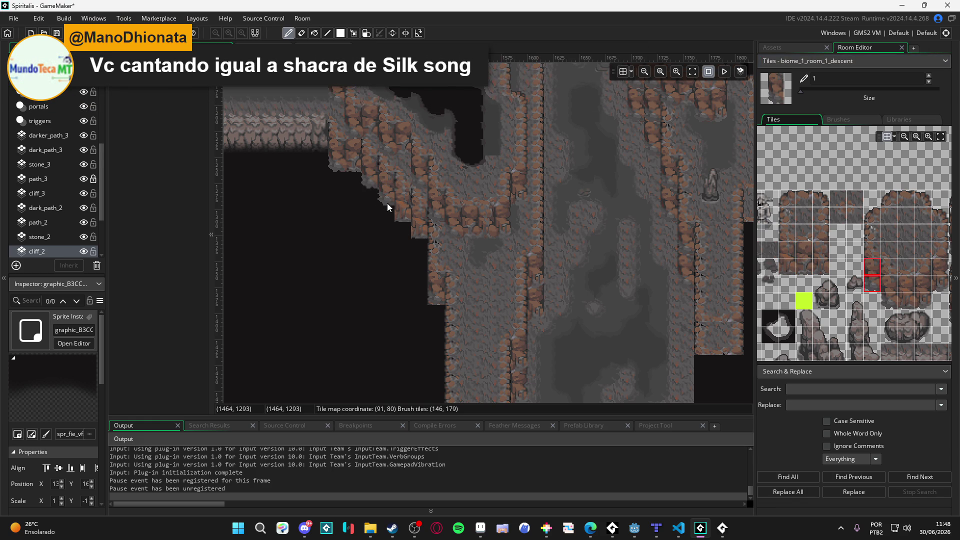
{"action": "left_click", "coordinate": [403, 194]}
Erase stray cliff tiles along the ledge and fill the black gap with a cliff piece.
{"action": "key", "text": "e"}
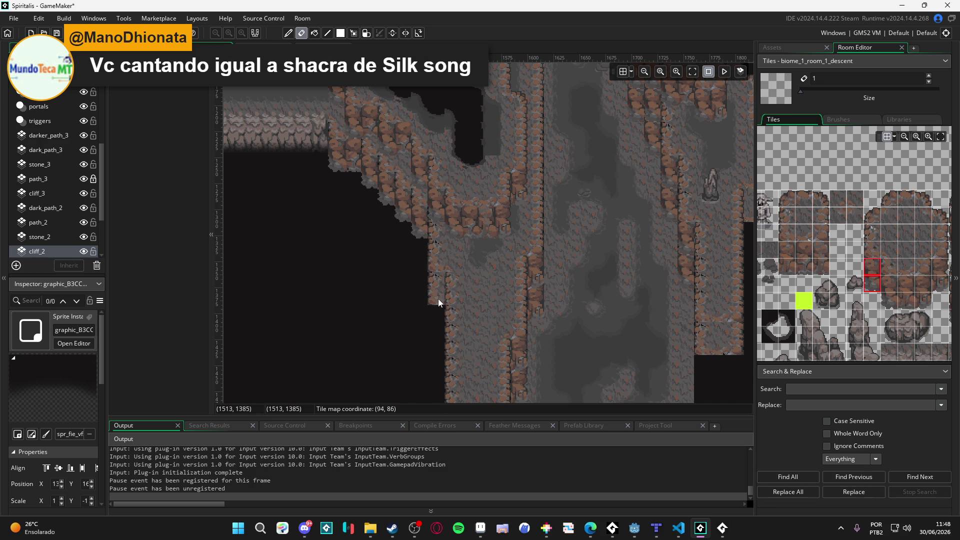
{"action": "left_click_drag", "start_coordinate": [438, 271], "coordinate": [443, 289]}
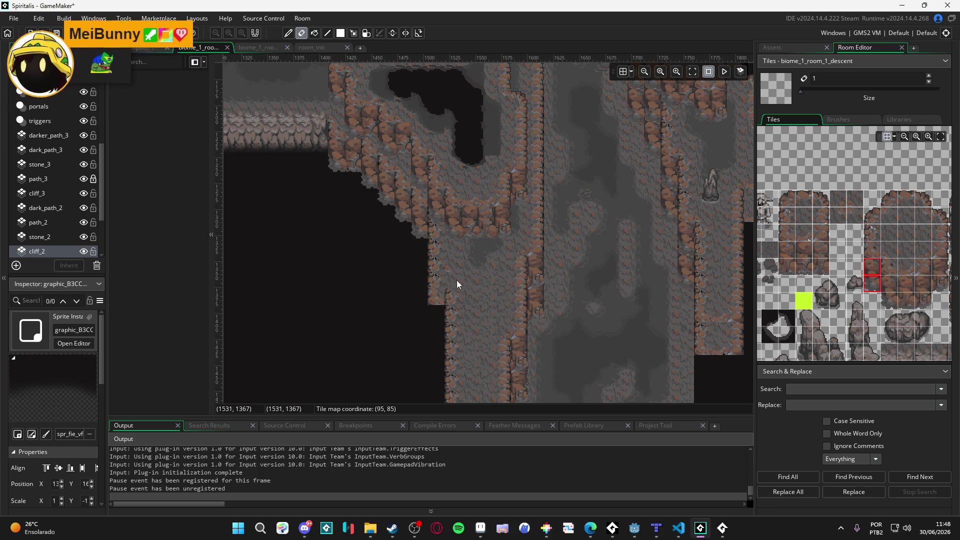
{"action": "left_click_drag", "start_coordinate": [872, 270], "coordinate": [872, 285]}
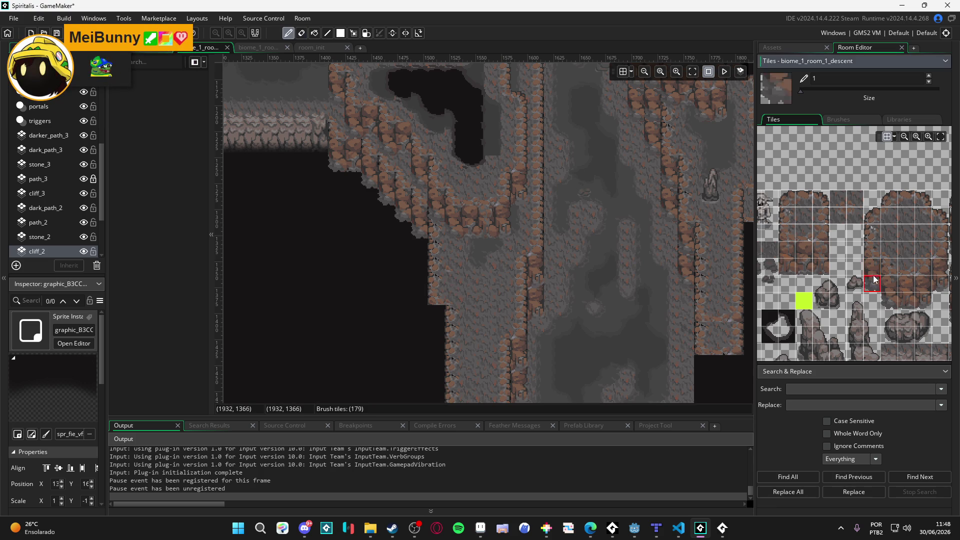
{"action": "left_click", "coordinate": [436, 332]}
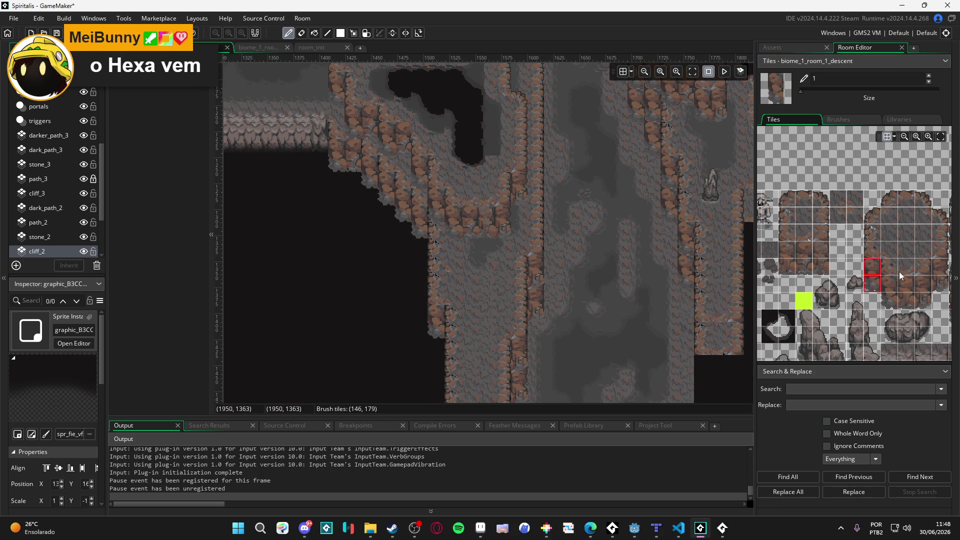
Sample single cliff tiles from the palette, then make darker_path_3 the active layer.
{"action": "left_click", "coordinate": [891, 254]}
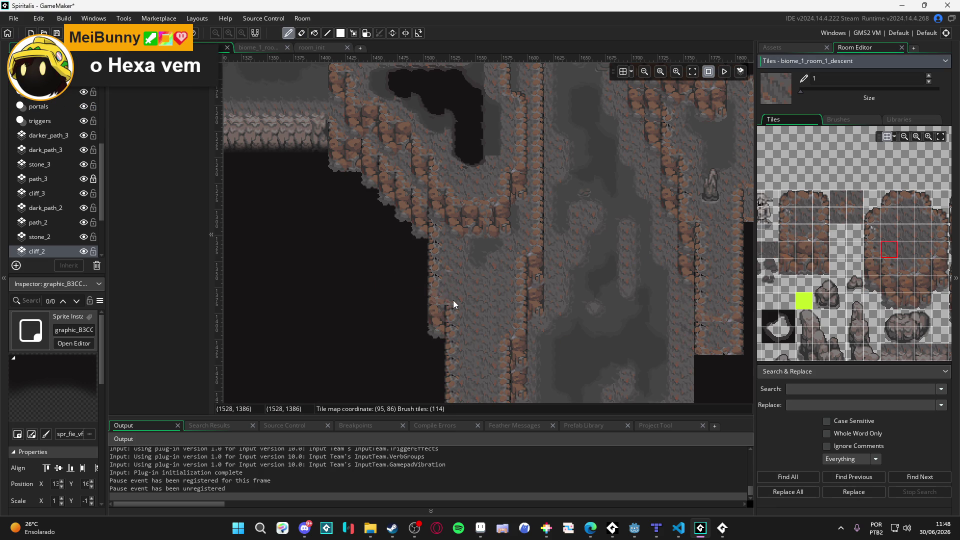
{"action": "left_click", "coordinate": [885, 267]}
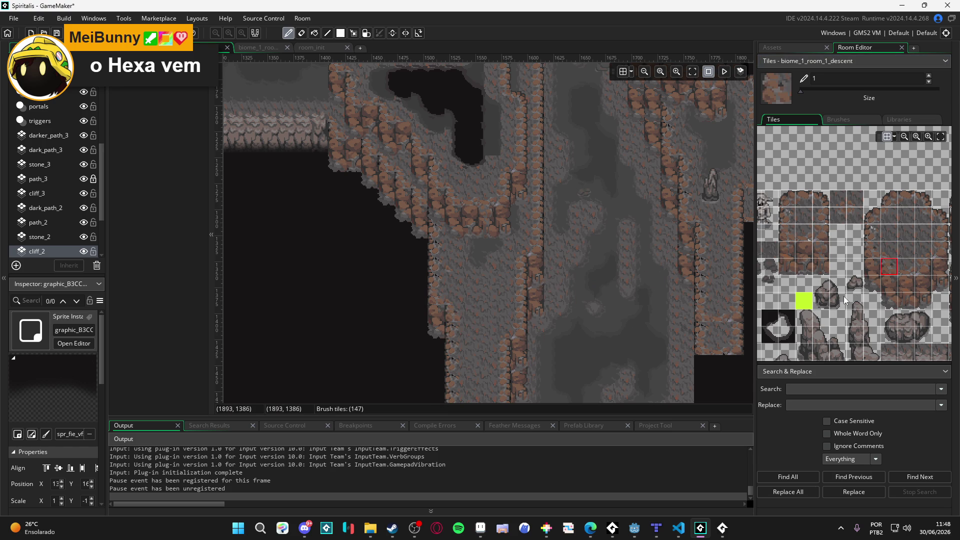
{"action": "left_click", "coordinate": [889, 291]}
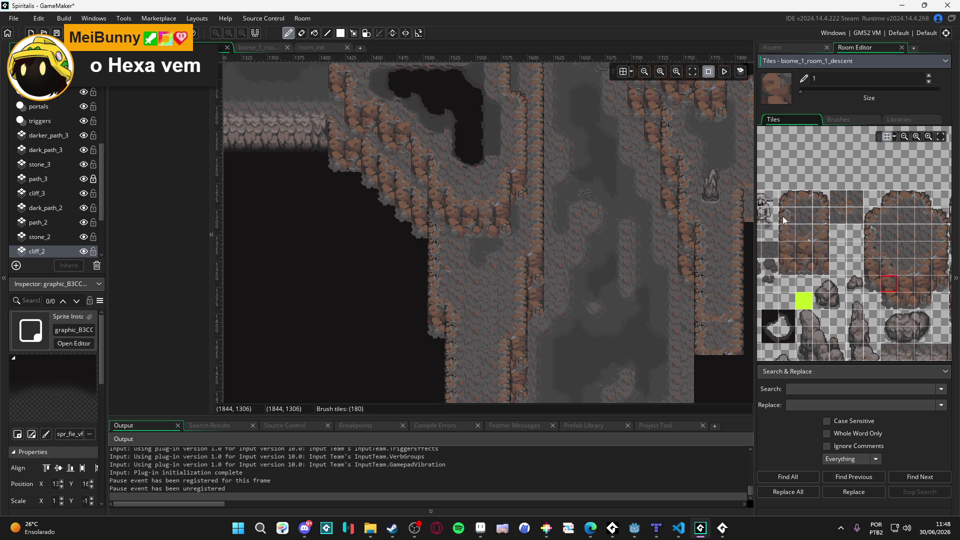
{"action": "mouse_move", "coordinate": [869, 268]}
{"action": "left_mouse_down"}
{"action": "mouse_move", "coordinate": [779, 268]}
{"action": "mouse_move", "coordinate": [817, 263]}
{"action": "left_mouse_up"}
{"action": "left_click", "coordinate": [828, 248]}
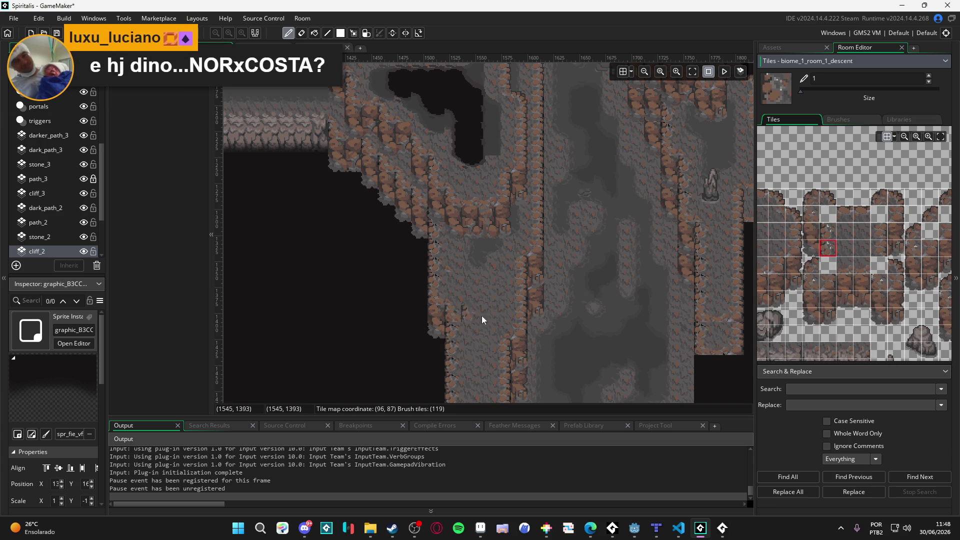
{"action": "left_click_drag", "start_coordinate": [474, 312], "coordinate": [499, 247]}
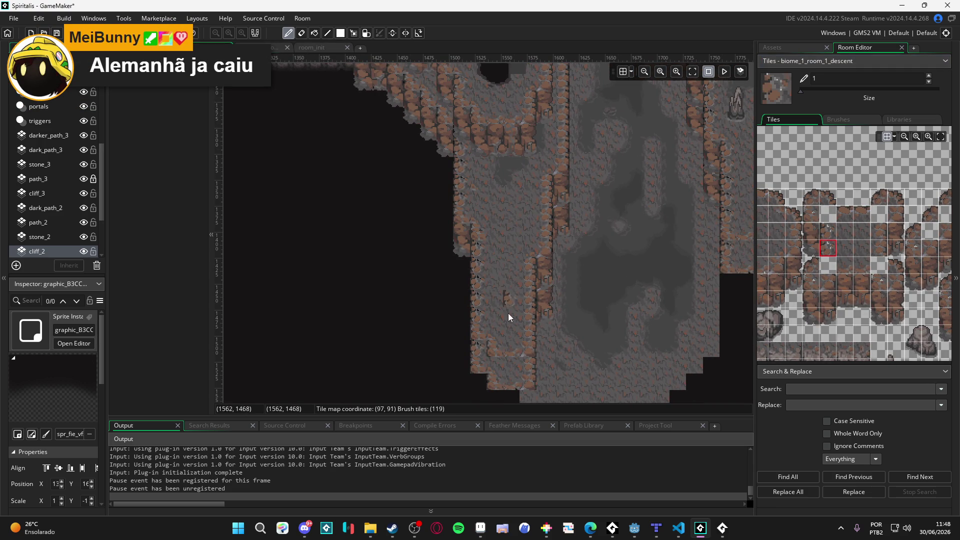
{"action": "key", "text": "m"}
{"action": "scroll", "coordinate": [449, 302], "scroll_direction": "left", "scroll_amount": 5}
{"action": "scroll", "coordinate": [449, 302], "scroll_direction": "up", "scroll_amount": 3}
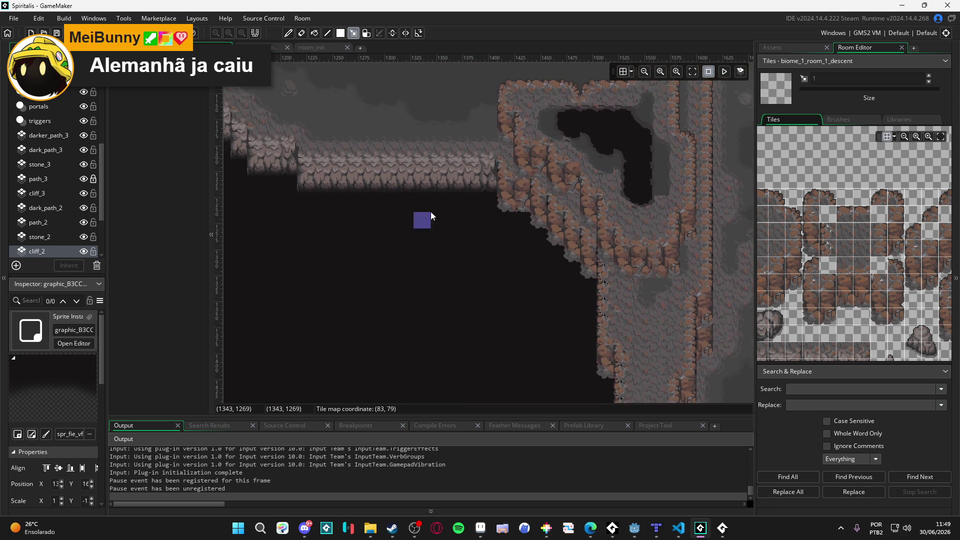
{"action": "left_click", "coordinate": [473, 190], "text": "ctrl"}
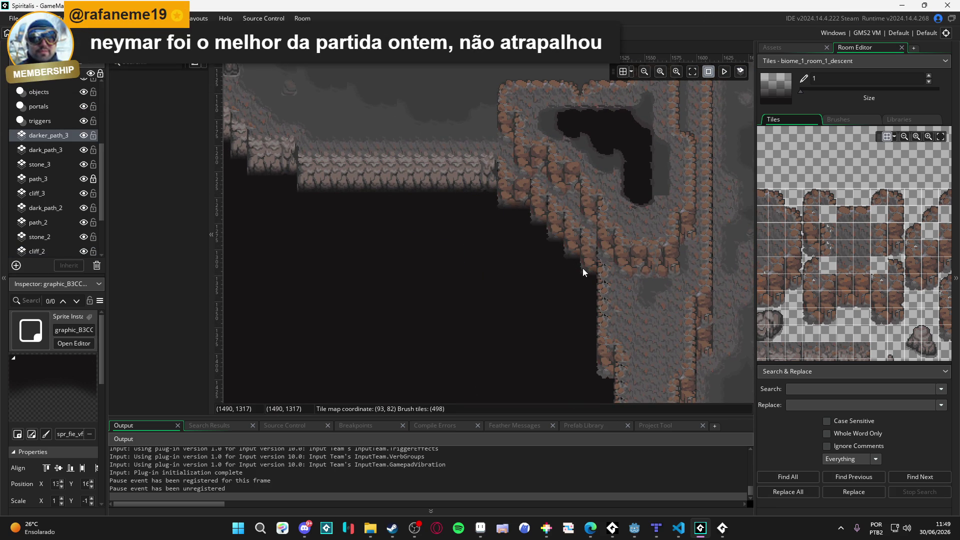
Paint rock tiles into the dark gap on the darker_path_3 layer.
{"action": "mouse_move", "coordinate": [464, 275]}
{"action": "left_mouse_down"}
{"action": "mouse_move", "coordinate": [621, 314]}
{"action": "mouse_move", "coordinate": [467, 276]}
{"action": "left_mouse_up"}
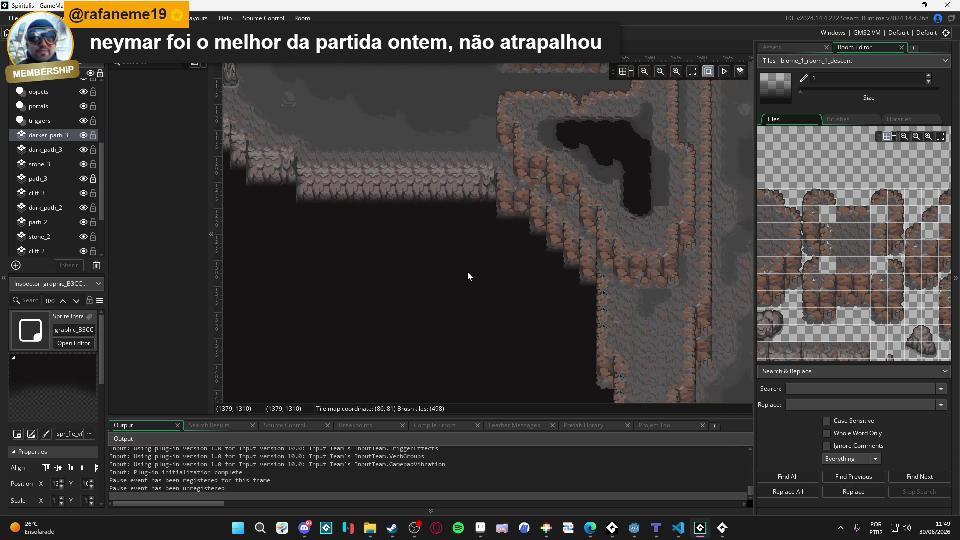
{"action": "scroll", "coordinate": [870, 280], "scroll_direction": "down", "scroll_amount": 3}
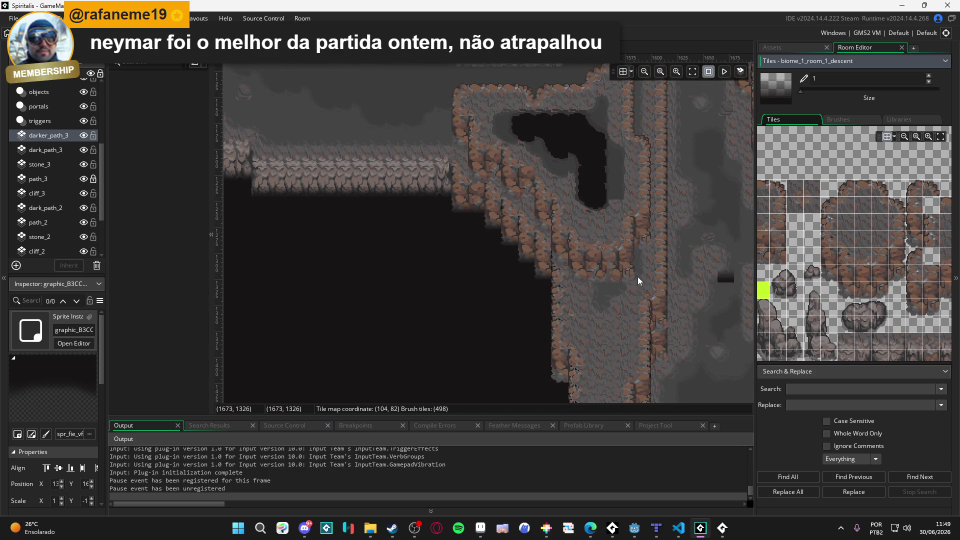
{"action": "left_click", "coordinate": [476, 197]}
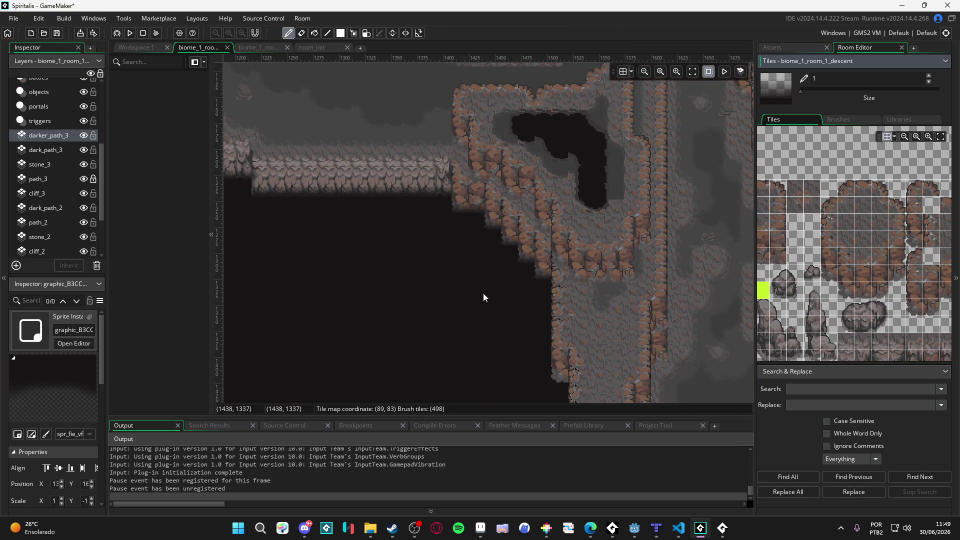
{"action": "scroll", "coordinate": [507, 320], "scroll_direction": "down", "scroll_amount": 3}
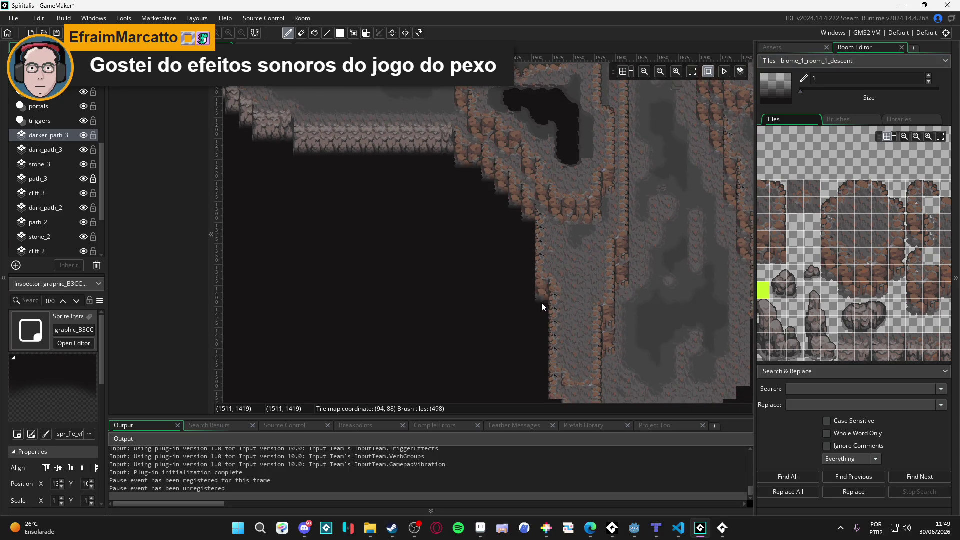
{"action": "left_click_drag", "start_coordinate": [377, 345], "coordinate": [405, 300]}
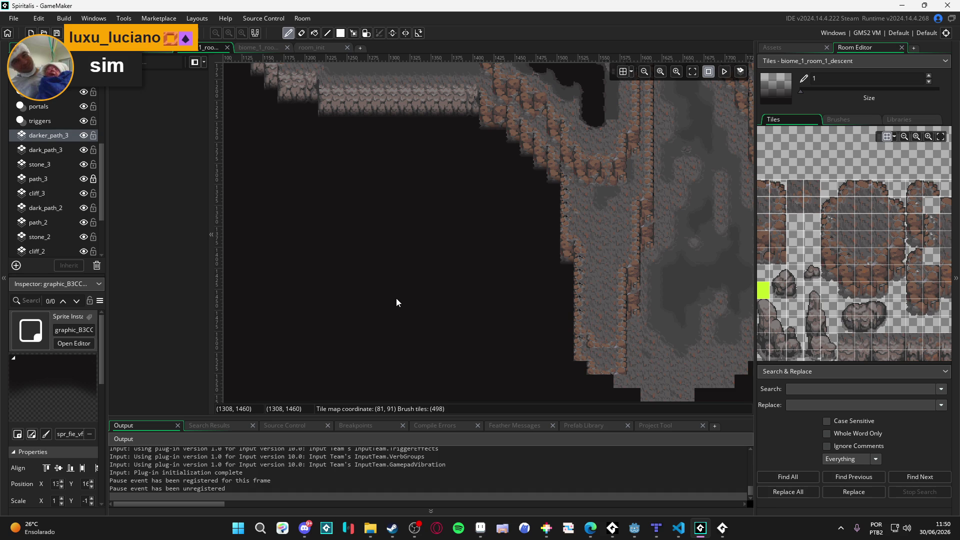
Briefly show and hide Tiles_Collision_0, then select the transition layer and its fade sprite.
{"action": "scroll", "coordinate": [534, 282], "scroll_direction": "right", "scroll_amount": 1}
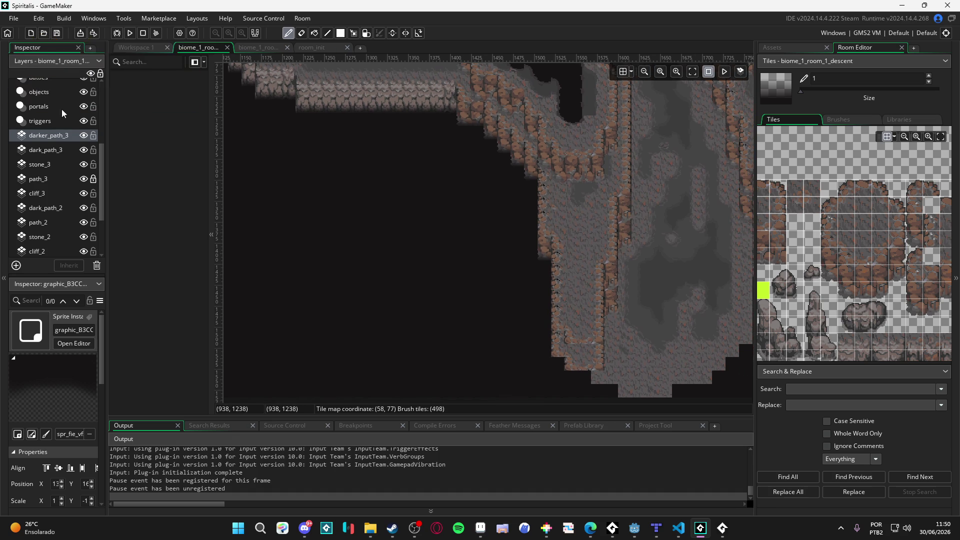
{"action": "scroll", "coordinate": [62, 108], "scroll_direction": "up", "scroll_amount": 3}
{"action": "left_click", "coordinate": [81, 117]}
{"action": "left_click", "coordinate": [80, 116]}
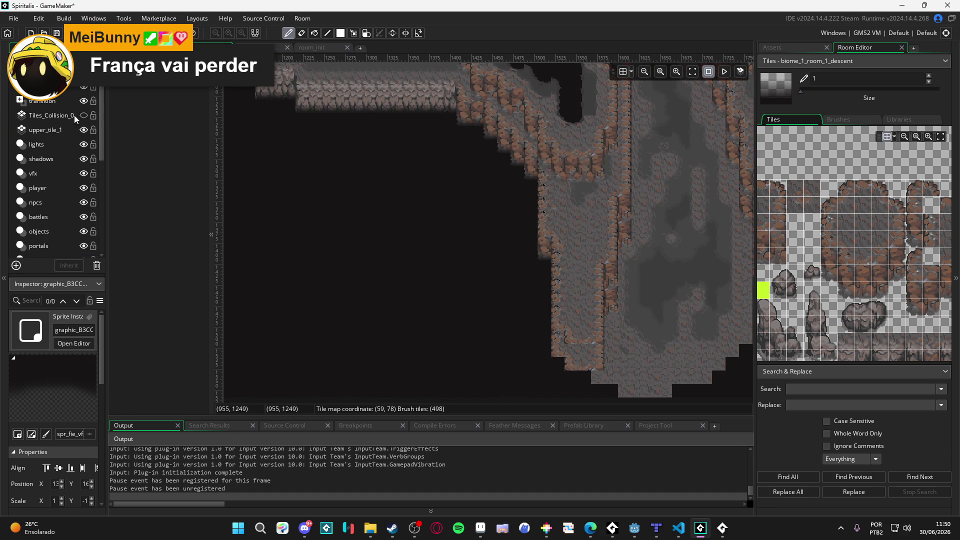
{"action": "left_click", "coordinate": [64, 98]}
{"action": "left_click", "coordinate": [118, 88]}
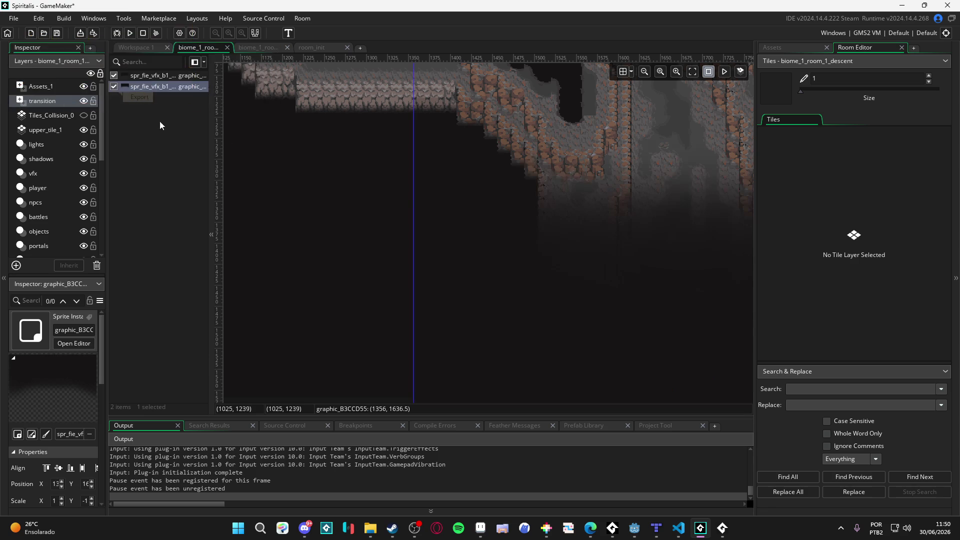
Pan to the lower cave area and hide the transition layer's dark overlay.
{"action": "left_click", "coordinate": [371, 206]}
{"action": "left_click_drag", "start_coordinate": [371, 206], "coordinate": [359, 257]}
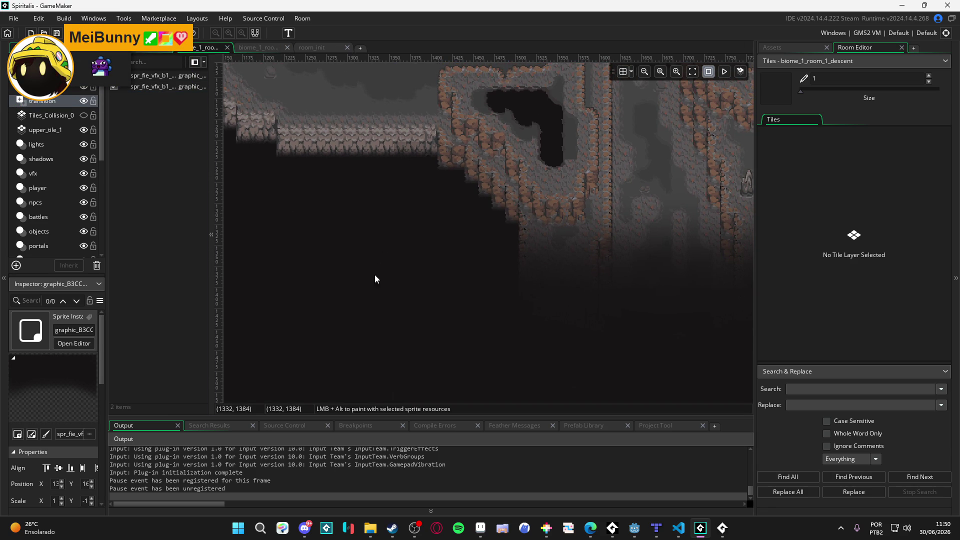
{"action": "scroll", "coordinate": [400, 287], "scroll_direction": "down", "scroll_amount": 1}
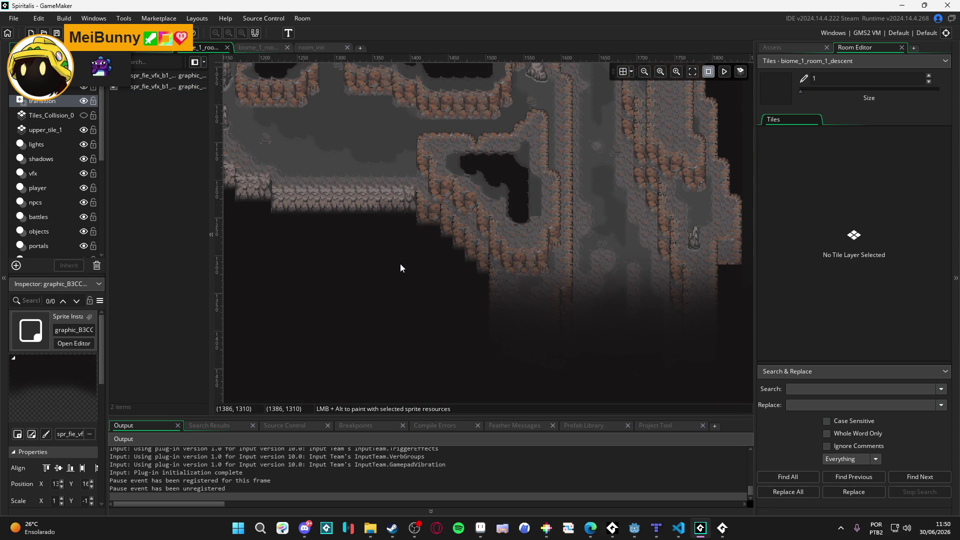
{"action": "left_click_drag", "start_coordinate": [444, 272], "coordinate": [349, 252]}
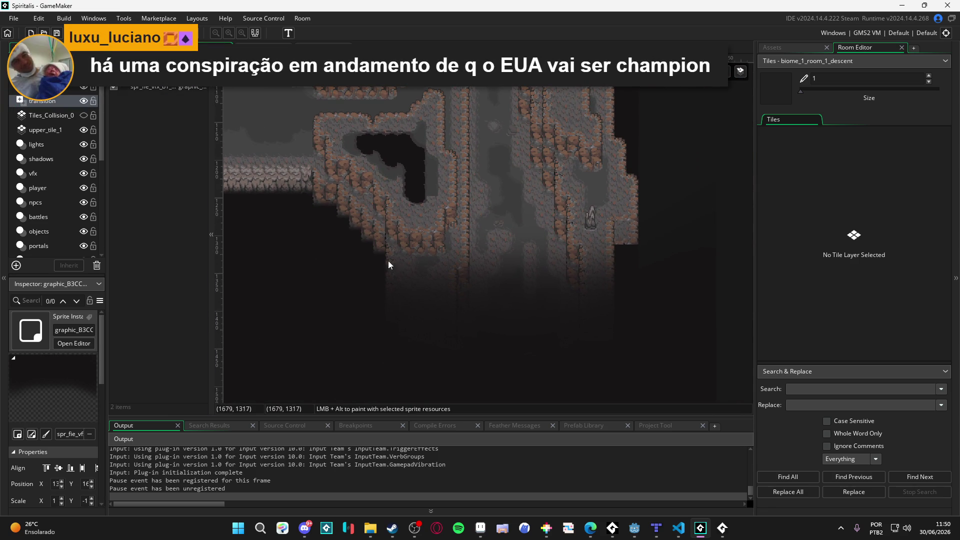
{"action": "left_click", "coordinate": [84, 100]}
Show the Assets browser and make cliff_1 the active tile layer.
{"action": "left_click_drag", "start_coordinate": [649, 252], "coordinate": [626, 236]}
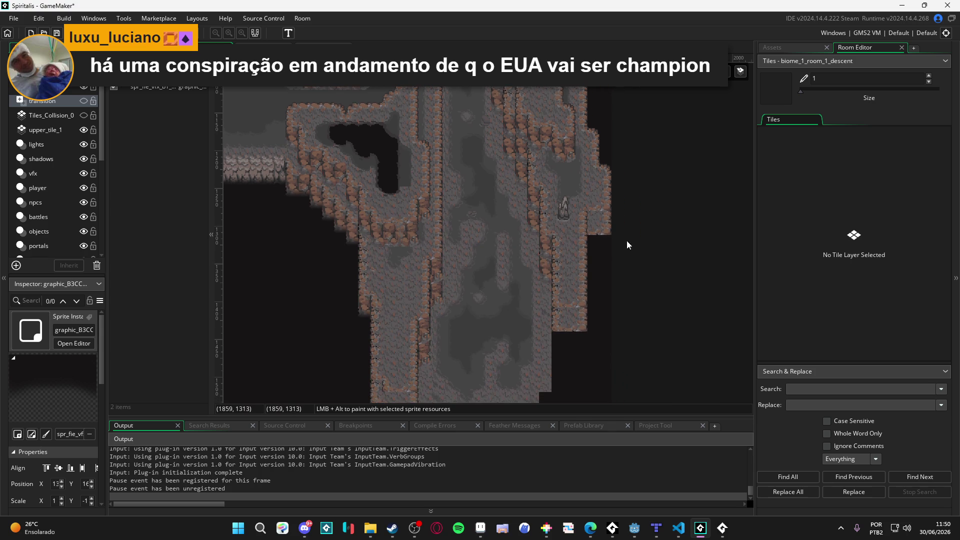
{"action": "left_click", "coordinate": [790, 47]}
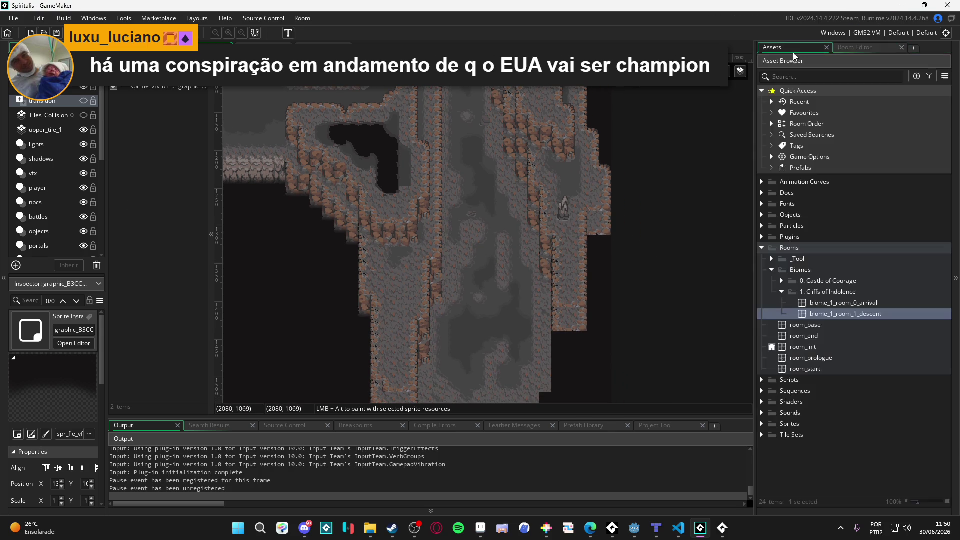
{"action": "left_click", "coordinate": [580, 328]}
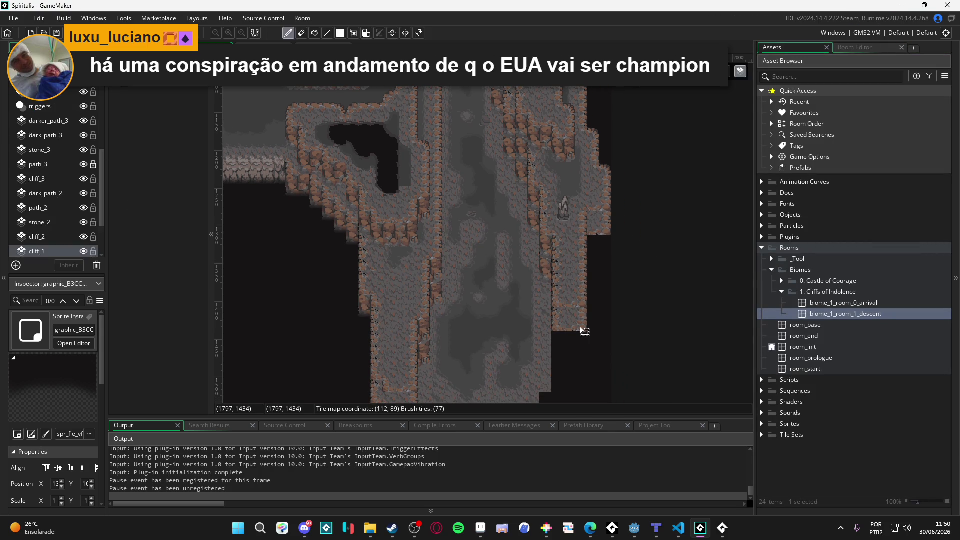
On cliff_1, paint two-tile cliff blocks along the right cave edge.
{"action": "left_click", "coordinate": [854, 48]}
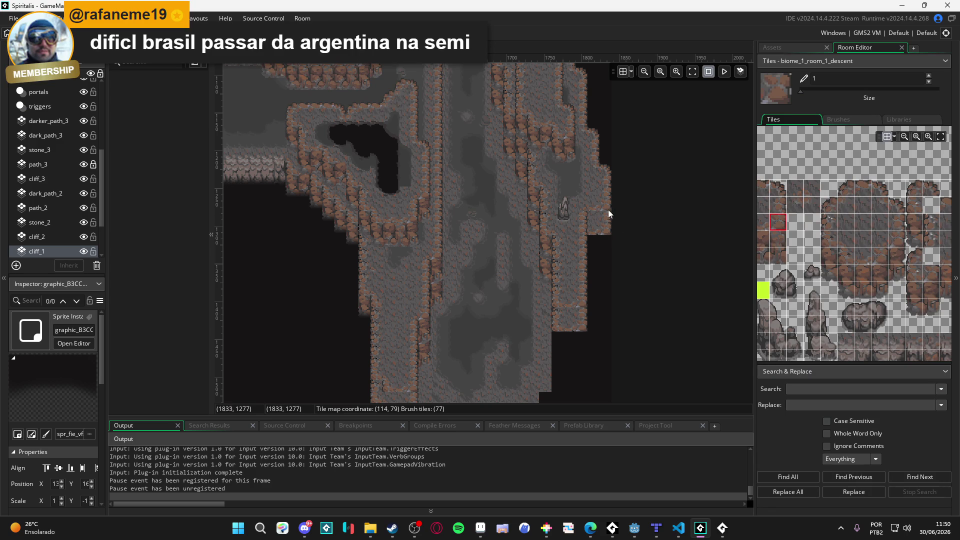
{"action": "left_click", "coordinate": [863, 227]}
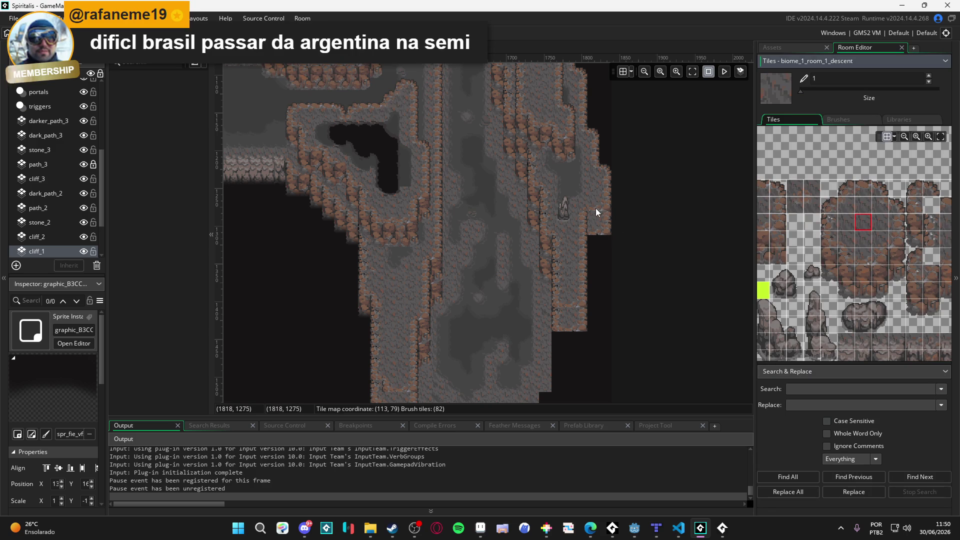
{"action": "left_click", "coordinate": [598, 206]}
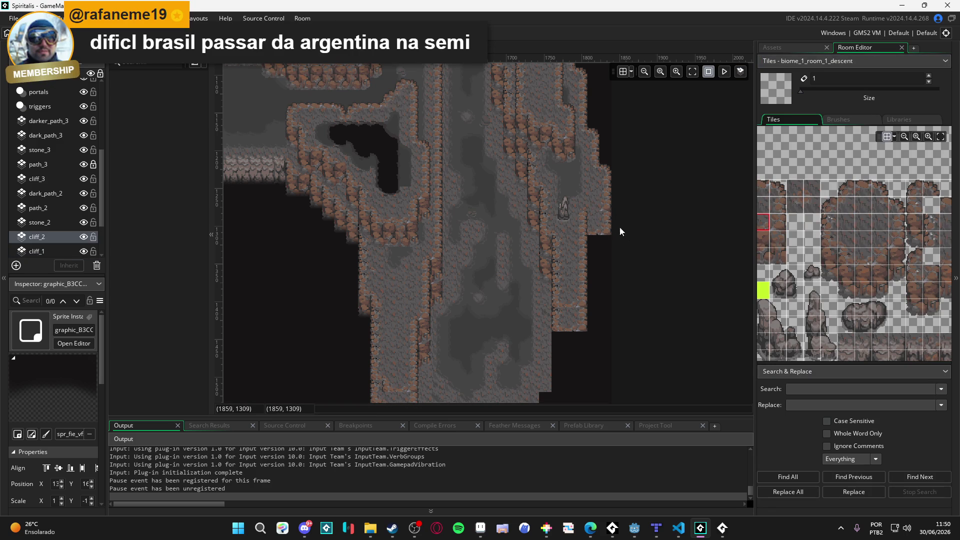
{"action": "left_click", "coordinate": [606, 229]}
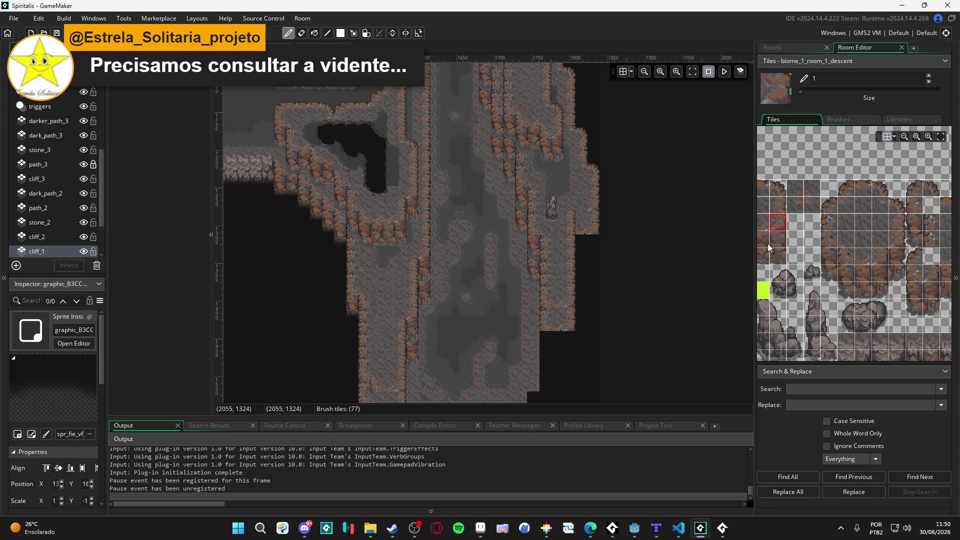
{"action": "left_click_drag", "start_coordinate": [896, 273], "coordinate": [896, 256]}
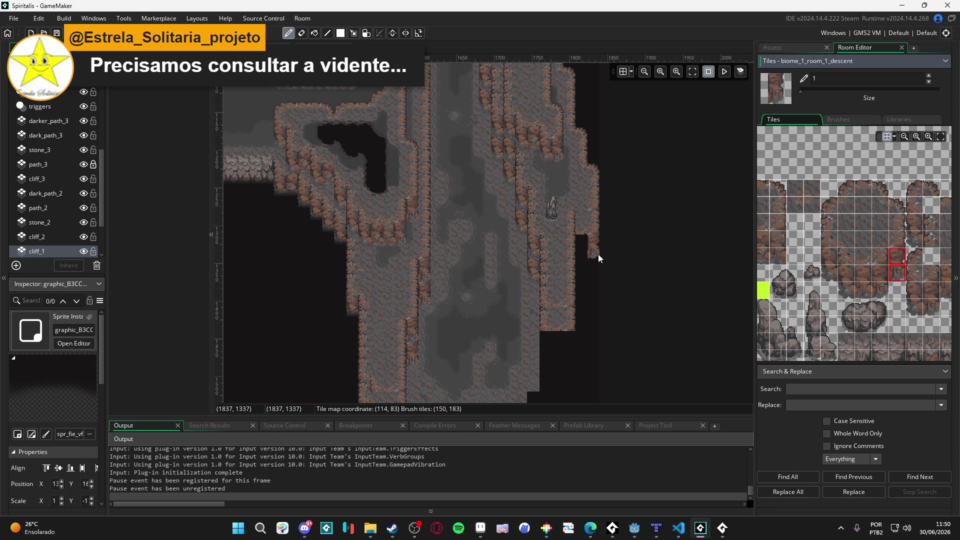
{"action": "left_click", "coordinate": [598, 258]}
{"action": "left_click_drag", "start_coordinate": [862, 286], "coordinate": [862, 276]}
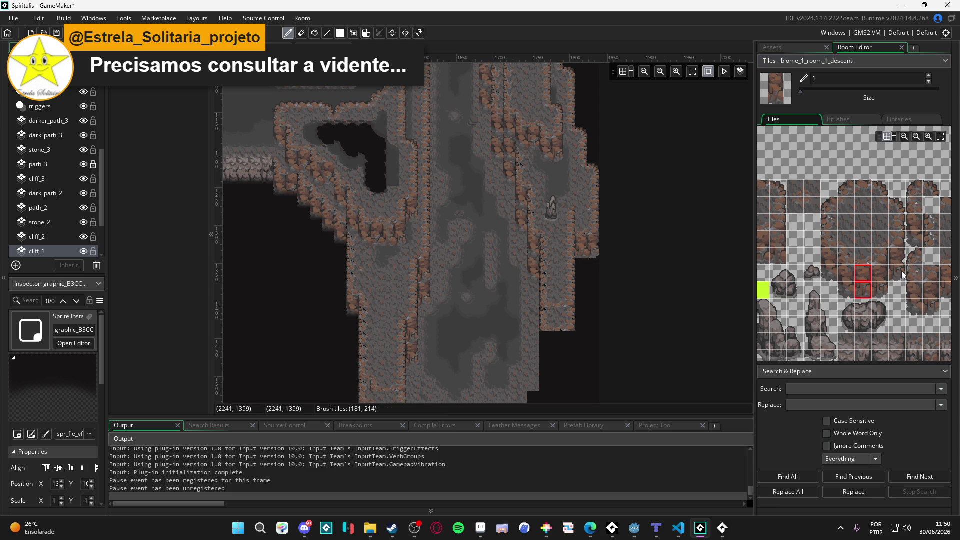
Stamp another two-tile cliff block on the lower right ledge and try other blocks.
{"action": "left_click_drag", "start_coordinate": [903, 271], "coordinate": [902, 257]}
{"action": "left_click", "coordinate": [571, 345]}
{"action": "left_click_drag", "start_coordinate": [863, 278], "coordinate": [863, 290]}
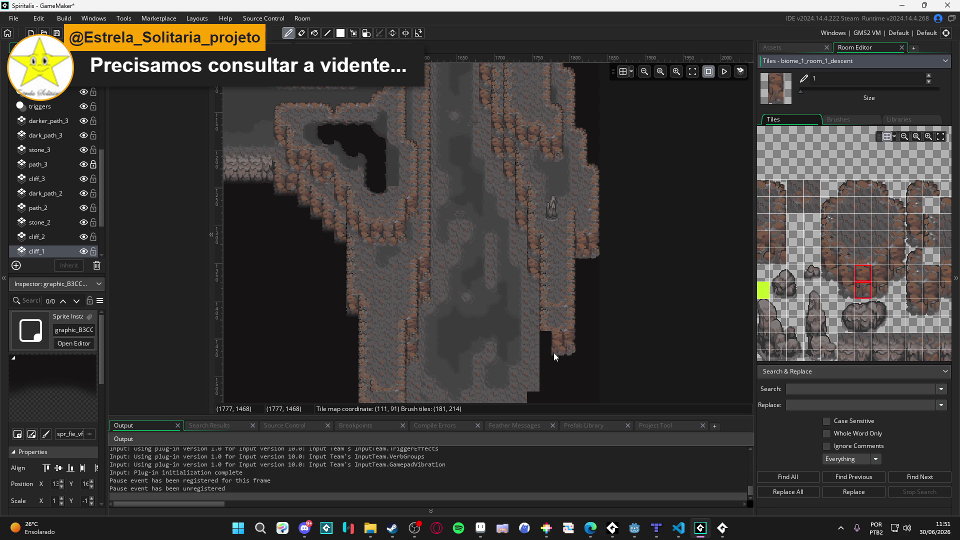
{"action": "scroll", "coordinate": [839, 278], "scroll_direction": "left", "scroll_amount": 2}
{"action": "left_click_drag", "start_coordinate": [805, 247], "coordinate": [808, 264]}
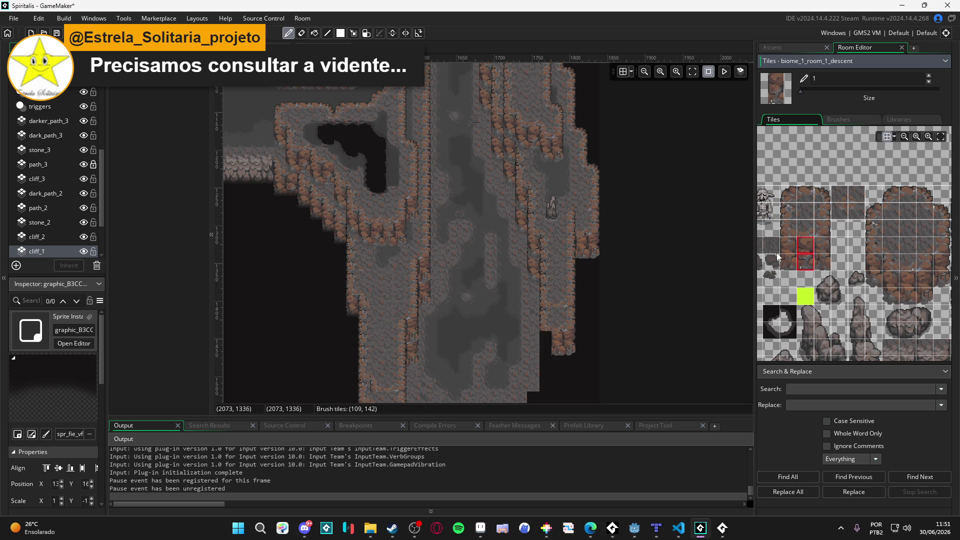
{"action": "left_click_drag", "start_coordinate": [873, 262], "coordinate": [872, 278]}
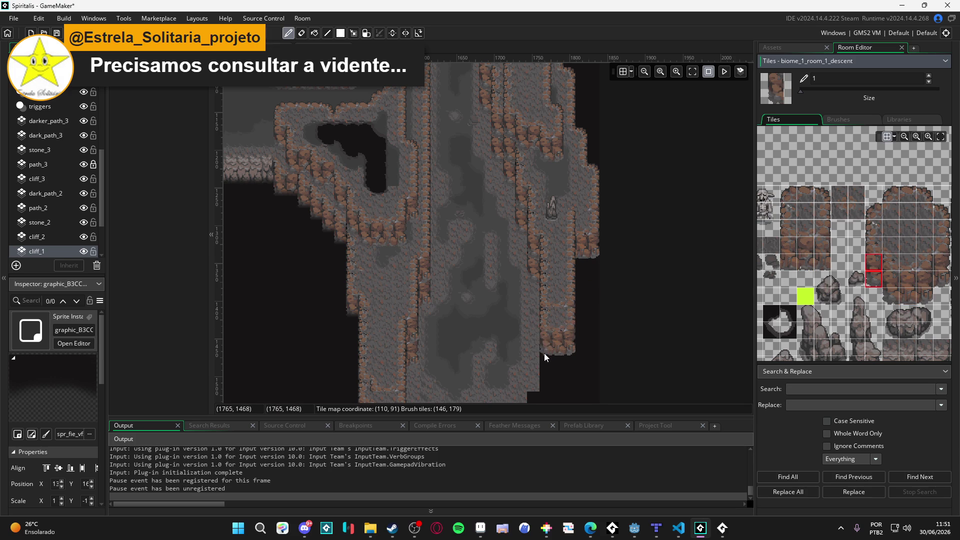
Erase a tile on the lower right ledge of cliff_1, then return to painting.
{"action": "key", "text": "e"}
{"action": "key", "text": "Up"}
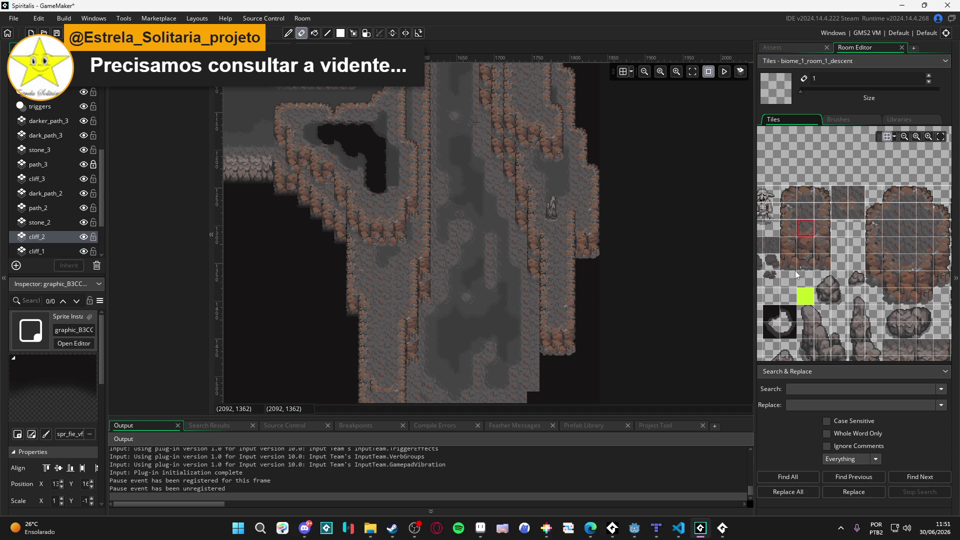
{"action": "left_click", "coordinate": [873, 229]}
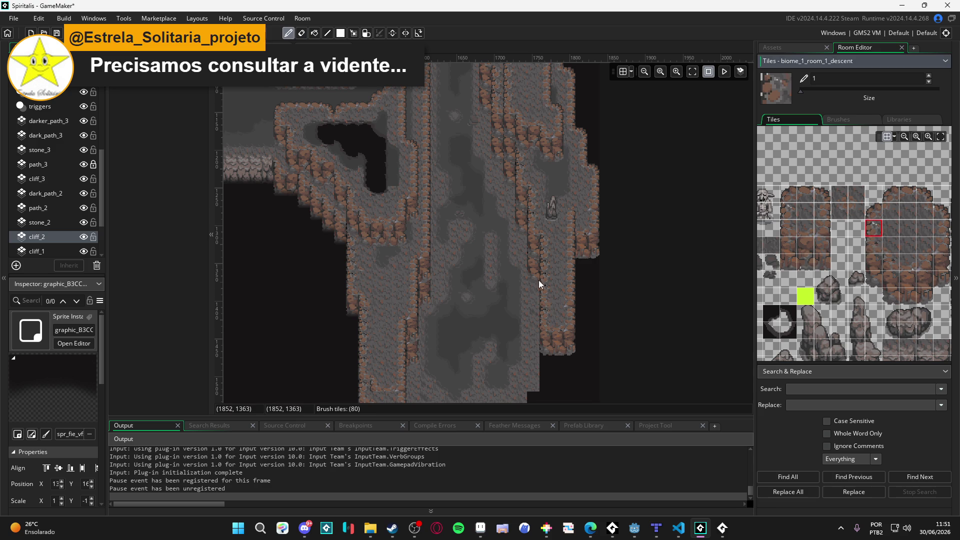
{"action": "key", "text": "e"}
{"action": "left_click", "coordinate": [548, 310]}
{"action": "key", "text": "d"}
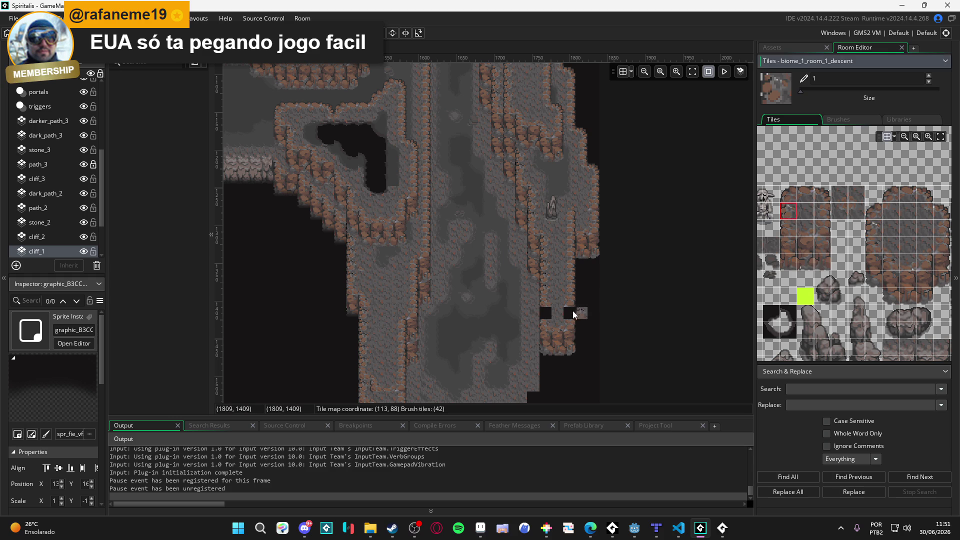
Choose rock tiles from the palette and erase the stray tile on the lower ledge.
{"action": "scroll", "coordinate": [910, 248], "scroll_direction": "up", "scroll_amount": 1}
{"action": "left_click", "coordinate": [898, 244]}
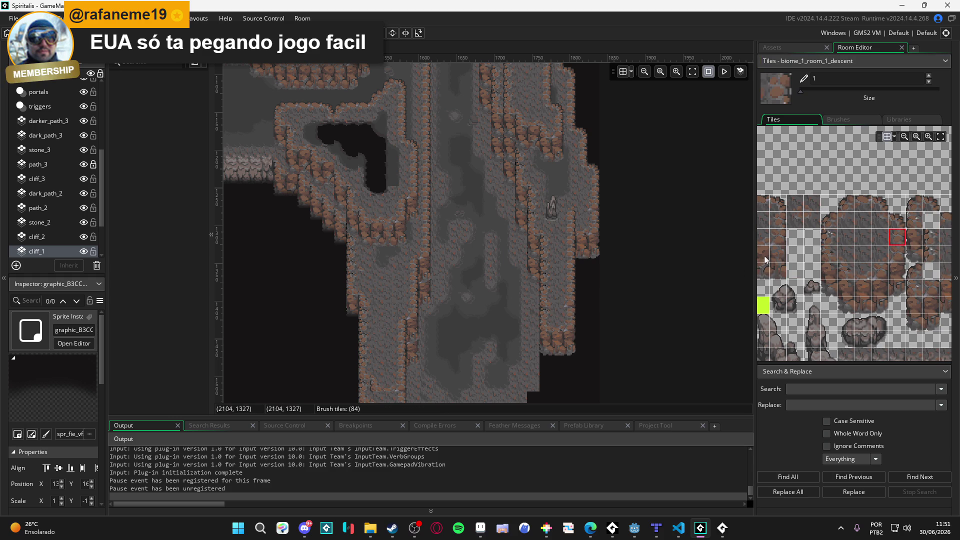
{"action": "left_click", "coordinate": [823, 253]}
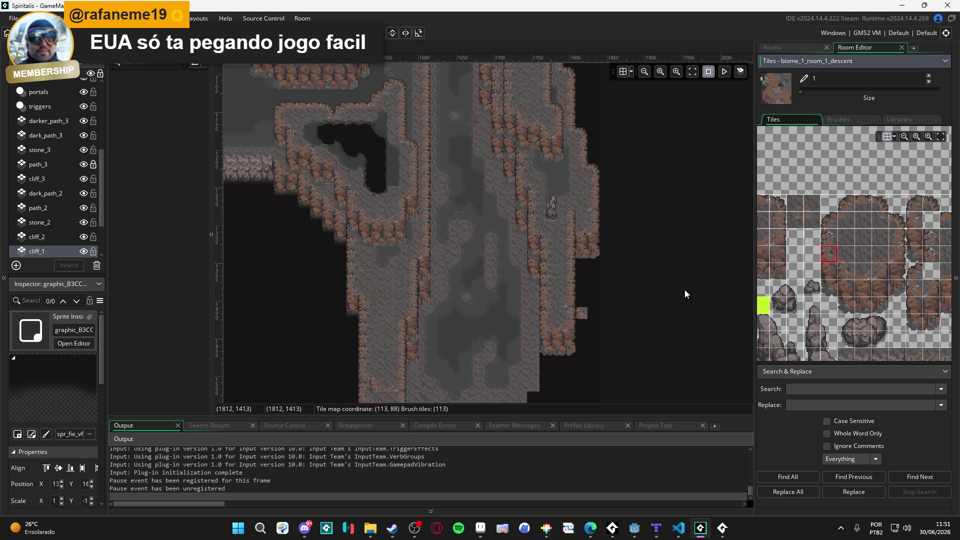
{"action": "left_click", "coordinate": [832, 237]}
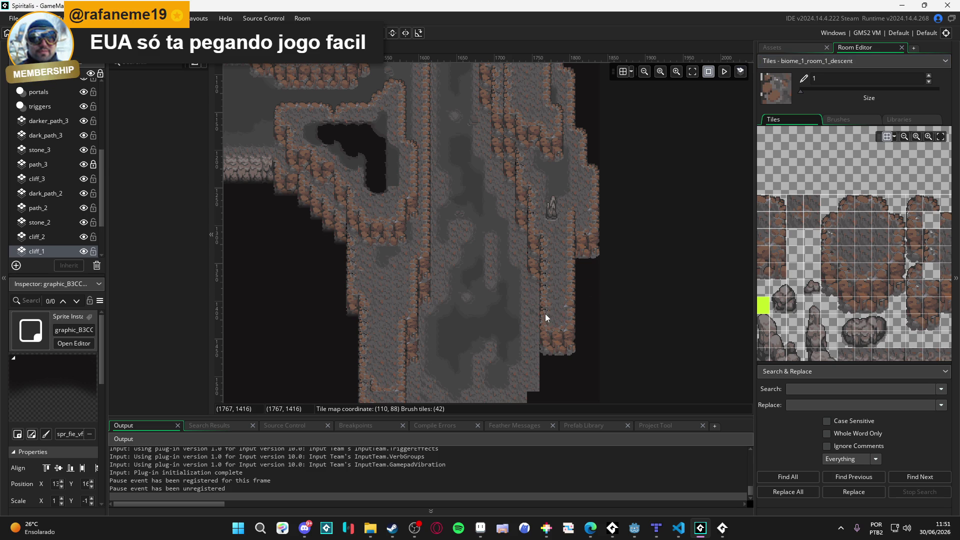
{"action": "key", "text": "e"}
{"action": "left_click", "coordinate": [545, 313]}
{"action": "scroll", "coordinate": [868, 279], "scroll_direction": "left", "scroll_amount": 3}
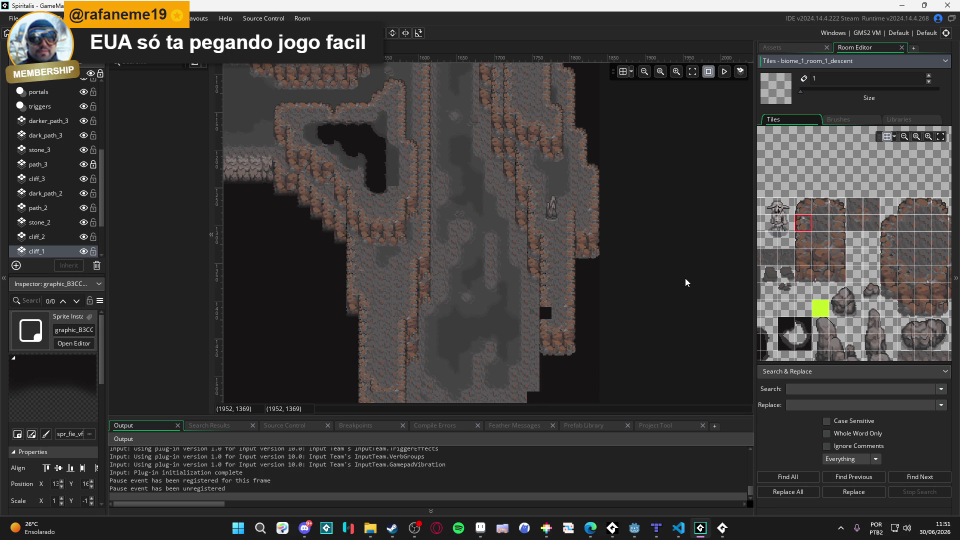
{"action": "mouse_move", "coordinate": [875, 258]}
{"action": "left_mouse_down"}
{"action": "mouse_move", "coordinate": [796, 250]}
{"action": "mouse_move", "coordinate": [852, 256]}
{"action": "mouse_move", "coordinate": [808, 254]}
{"action": "mouse_move", "coordinate": [823, 261]}
{"action": "mouse_move", "coordinate": [790, 277]}
{"action": "mouse_move", "coordinate": [896, 275]}
{"action": "mouse_move", "coordinate": [827, 259]}
{"action": "left_mouse_up"}
{"action": "left_click", "coordinate": [808, 280]}
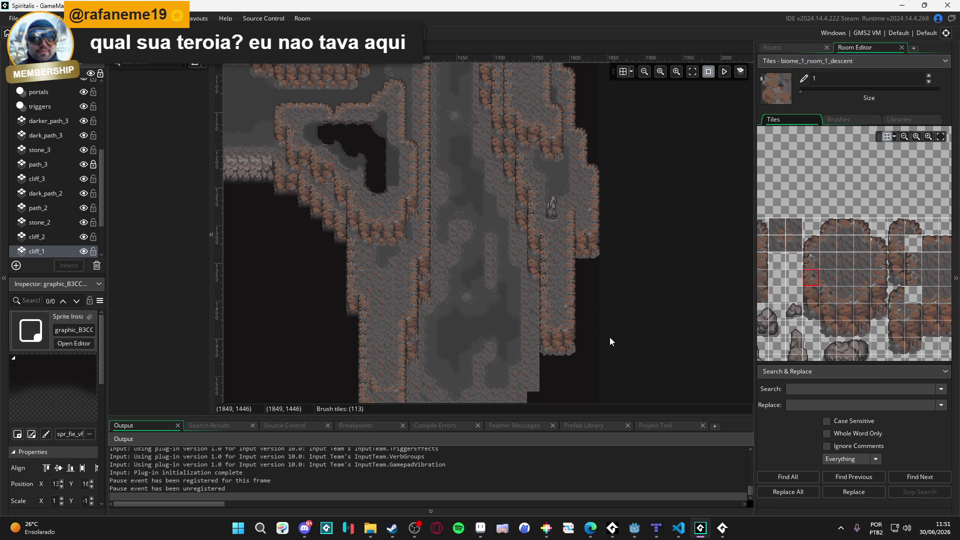
{"action": "scroll", "coordinate": [623, 320], "scroll_direction": "left", "scroll_amount": 2}
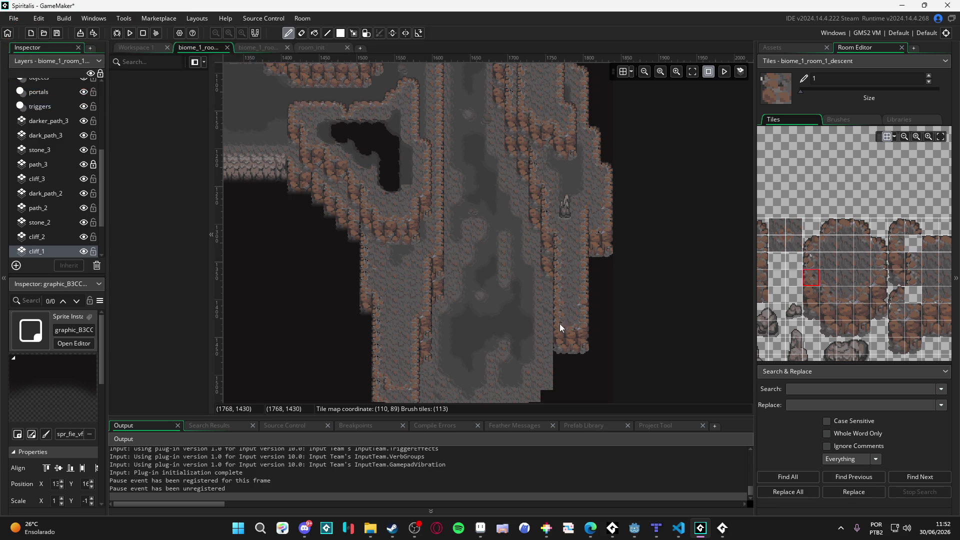
Switch to rectangle tile selection and make darker_path_3 the active layer.
{"action": "left_click_drag", "start_coordinate": [560, 326], "coordinate": [568, 311]}
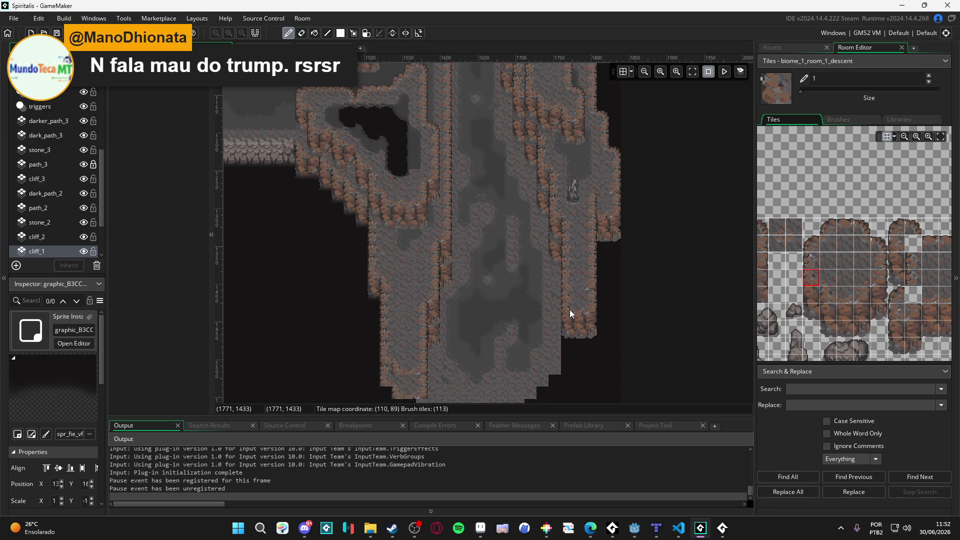
{"action": "key", "text": "m"}
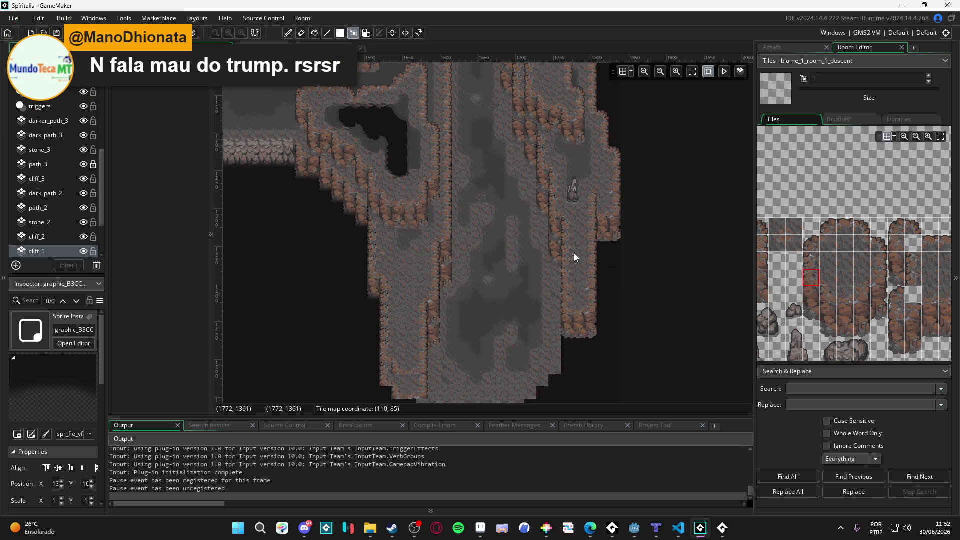
{"action": "scroll", "coordinate": [400, 312], "scroll_direction": "left", "scroll_amount": 3}
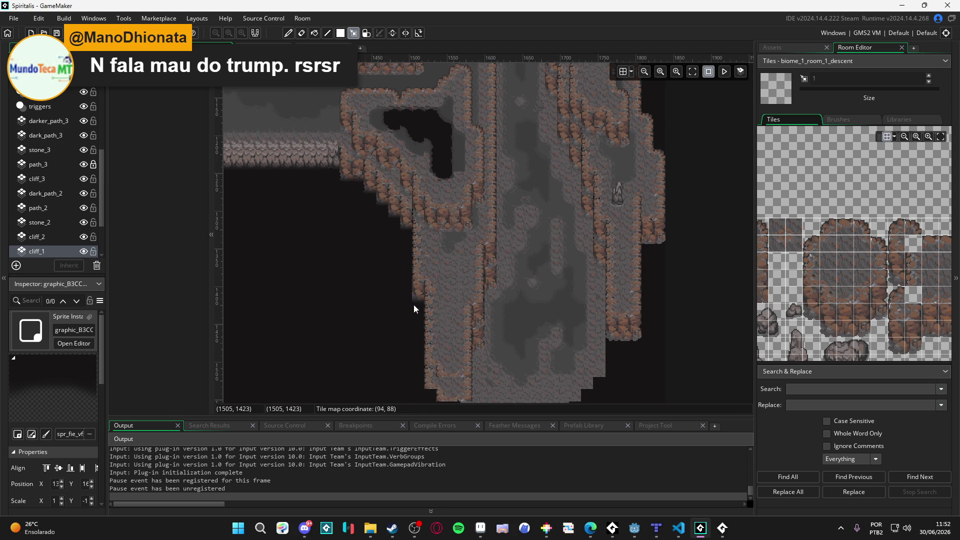
{"action": "left_click", "coordinate": [415, 300]}
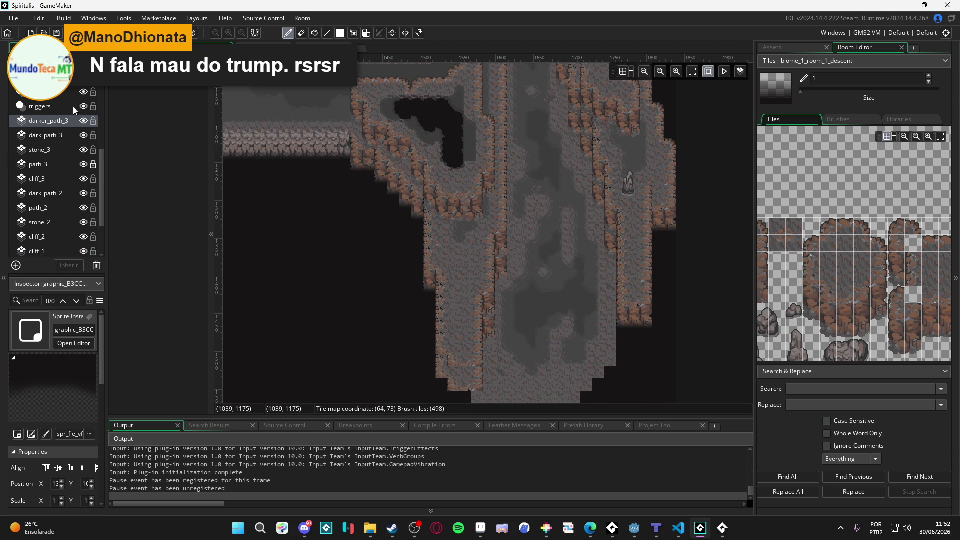
{"action": "scroll", "coordinate": [75, 107], "scroll_direction": "up", "scroll_amount": 5}
{"action": "left_click", "coordinate": [84, 115]}
{"action": "left_click", "coordinate": [84, 115]}
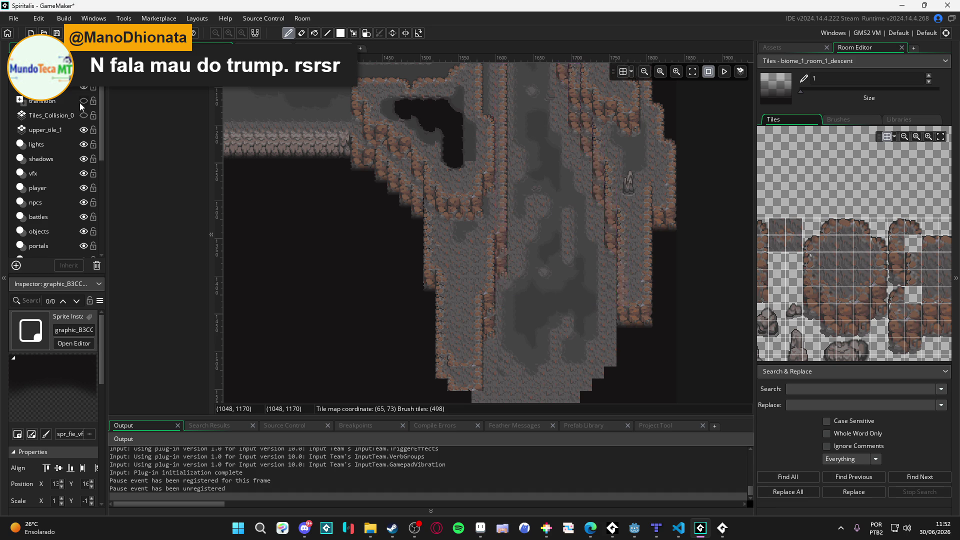
{"action": "left_click", "coordinate": [83, 100]}
{"action": "left_click", "coordinate": [74, 99]}
{"action": "left_click_drag", "start_coordinate": [479, 176], "coordinate": [510, 195]}
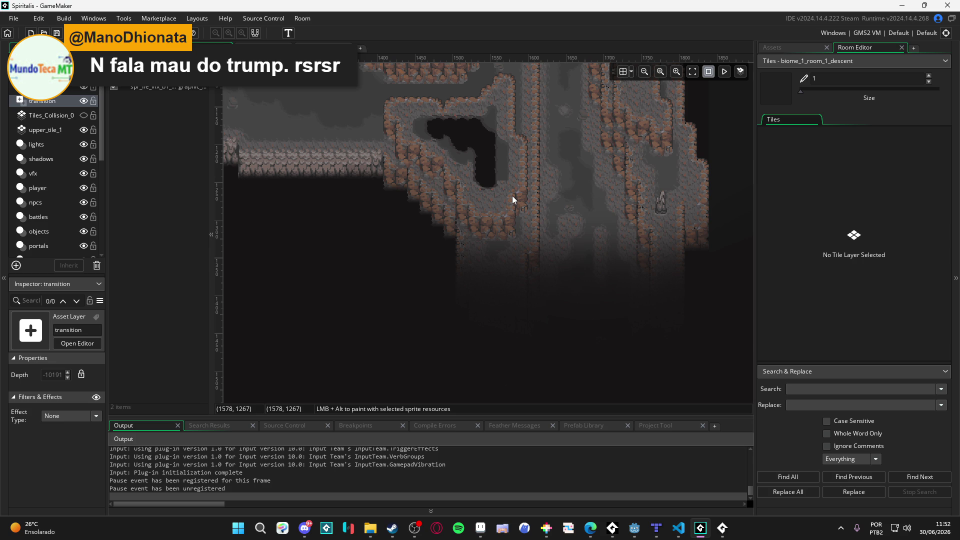
{"action": "key", "text": "alt+Tab"}
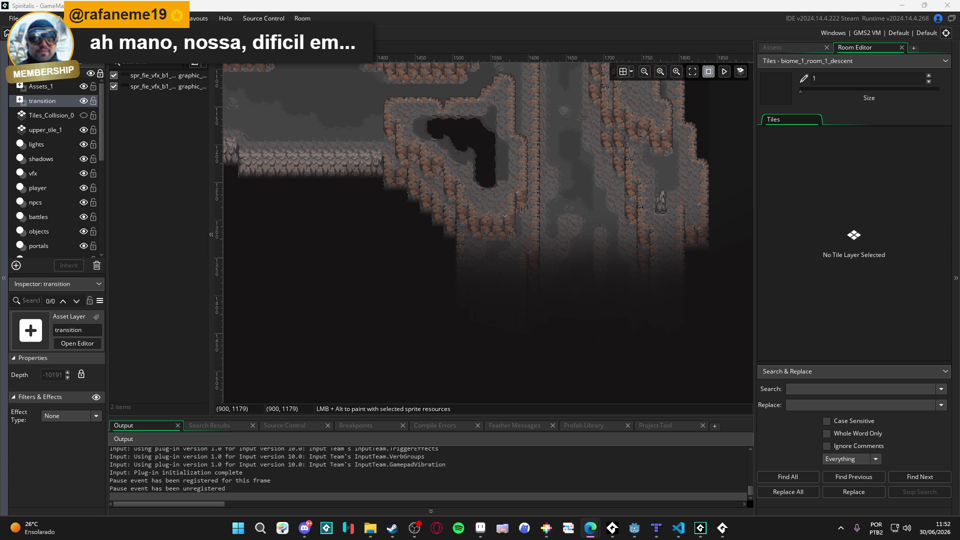
{"action": "mouse_move", "coordinate": [383, 125]}
{"action": "left_mouse_down"}
{"action": "mouse_move", "coordinate": [395, 214]}
{"action": "mouse_move", "coordinate": [458, 242]}
{"action": "mouse_move", "coordinate": [485, 272]}
{"action": "left_mouse_up"}
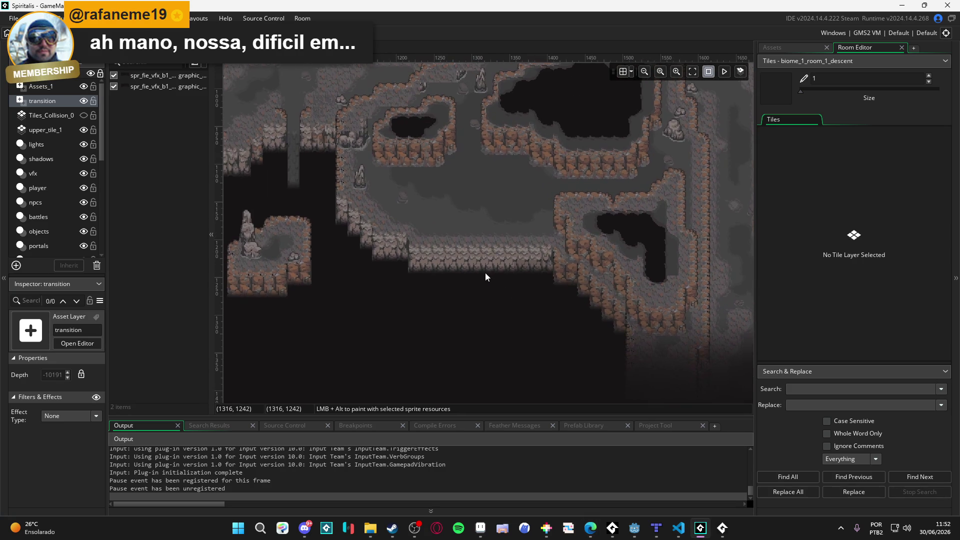
{"action": "left_click", "coordinate": [466, 251]}
Pick a wide block of cliff-face tiles and repaint it along the bottom ledge.
{"action": "scroll", "coordinate": [871, 332], "scroll_direction": "down", "scroll_amount": 3}
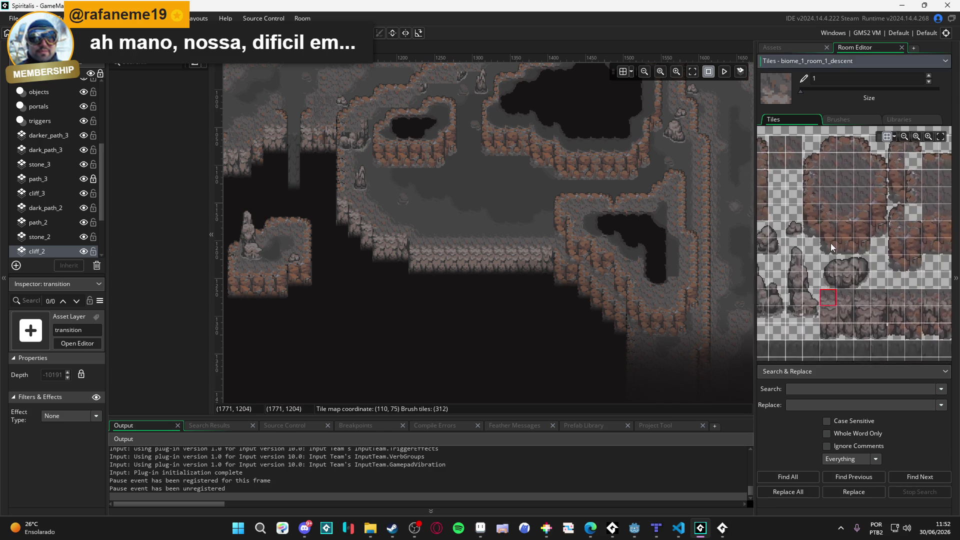
{"action": "left_click_drag", "start_coordinate": [832, 295], "coordinate": [849, 311]}
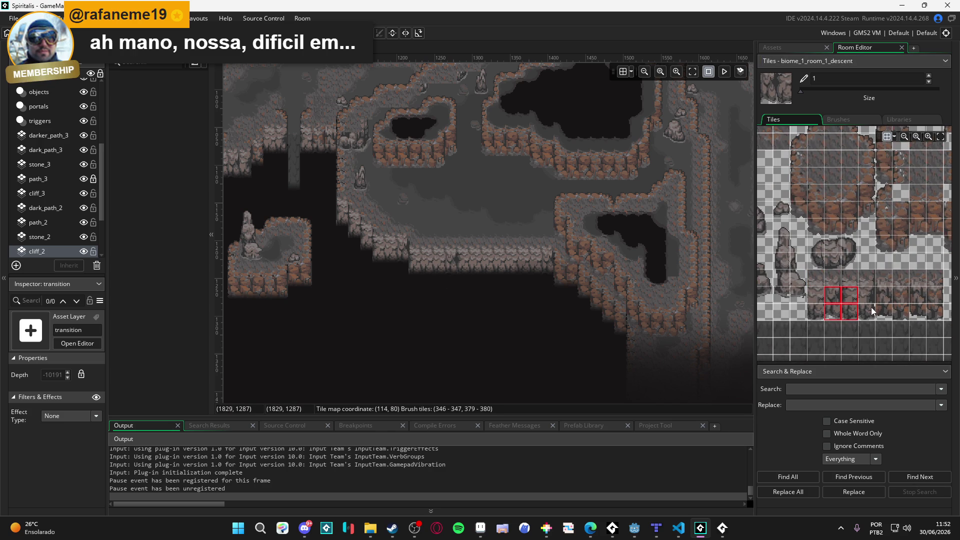
{"action": "left_click_drag", "start_coordinate": [864, 297], "coordinate": [867, 312]}
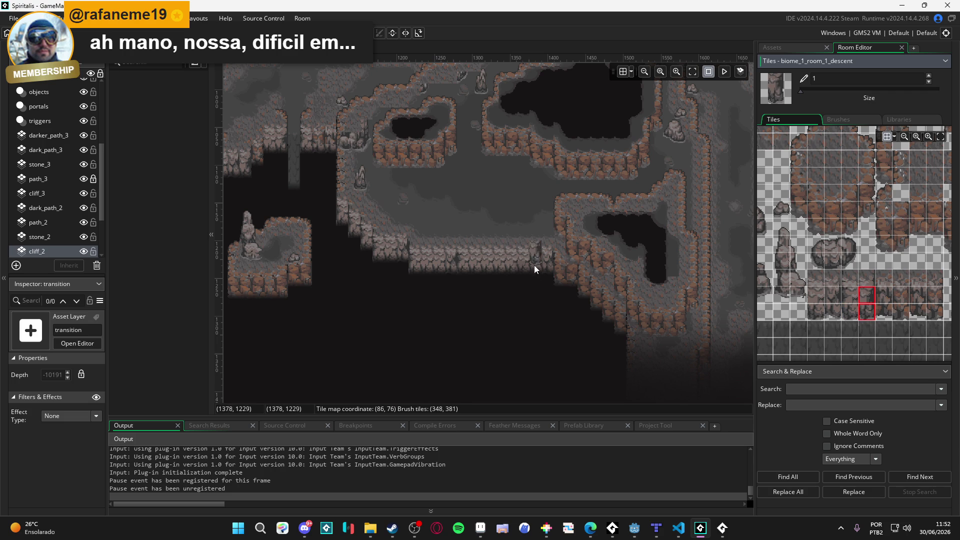
{"action": "left_click_drag", "start_coordinate": [850, 295], "coordinate": [815, 305]}
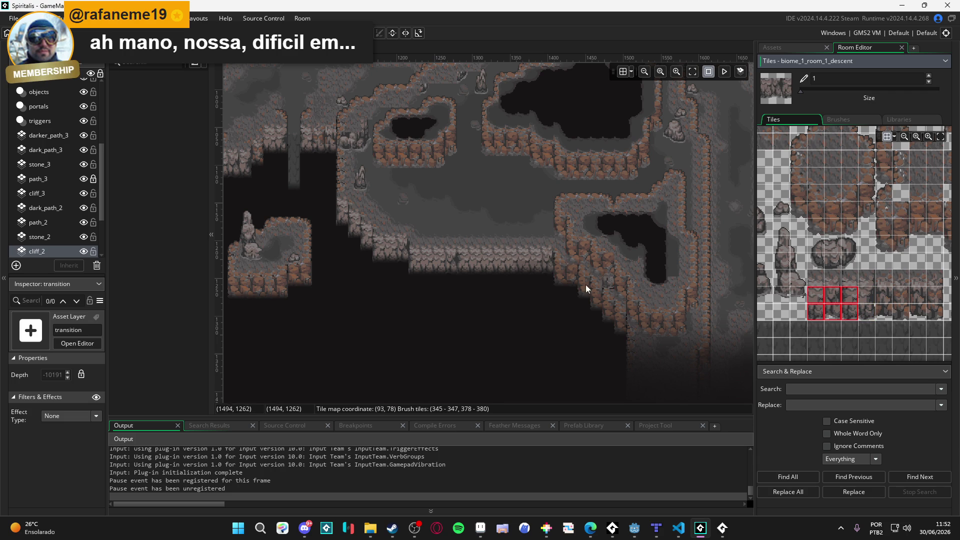
{"action": "left_click_drag", "start_coordinate": [476, 269], "coordinate": [523, 268]}
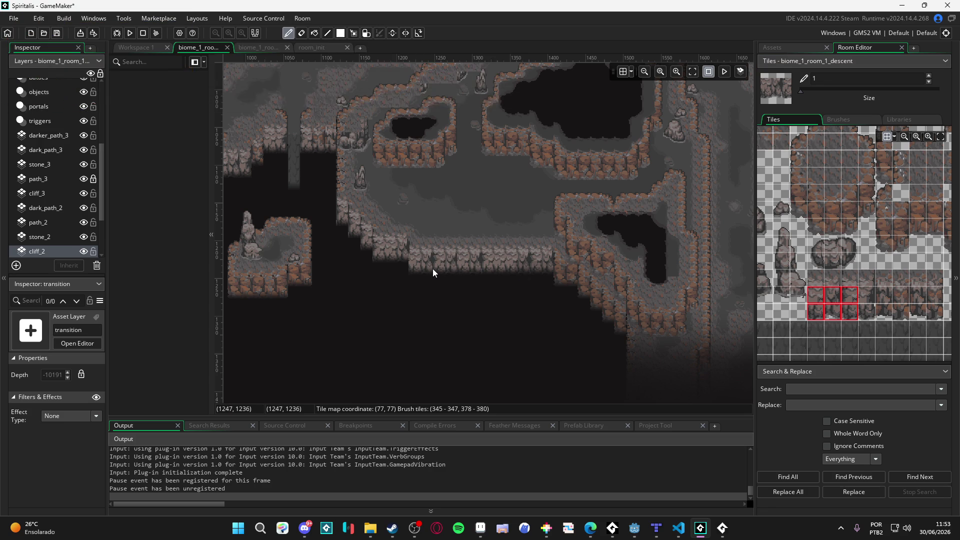
Load a two-tile stacked cliff column as the cliff_2 brush.
{"action": "scroll", "coordinate": [453, 270], "scroll_direction": "right", "scroll_amount": 1}
{"action": "scroll", "coordinate": [467, 272], "scroll_direction": "right", "scroll_amount": 2}
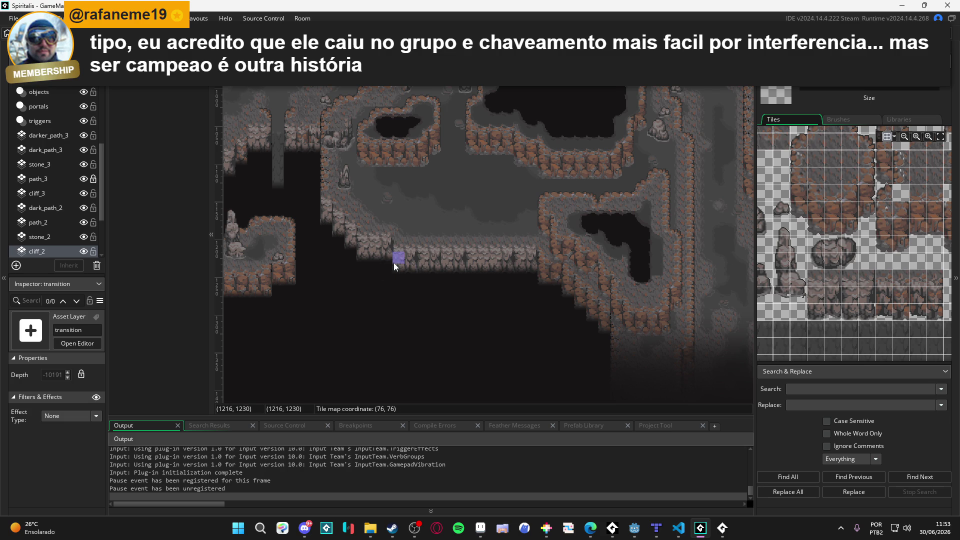
{"action": "scroll", "coordinate": [394, 263], "scroll_direction": "left", "scroll_amount": 3}
{"action": "left_click_drag", "start_coordinate": [832, 294], "coordinate": [833, 311]}
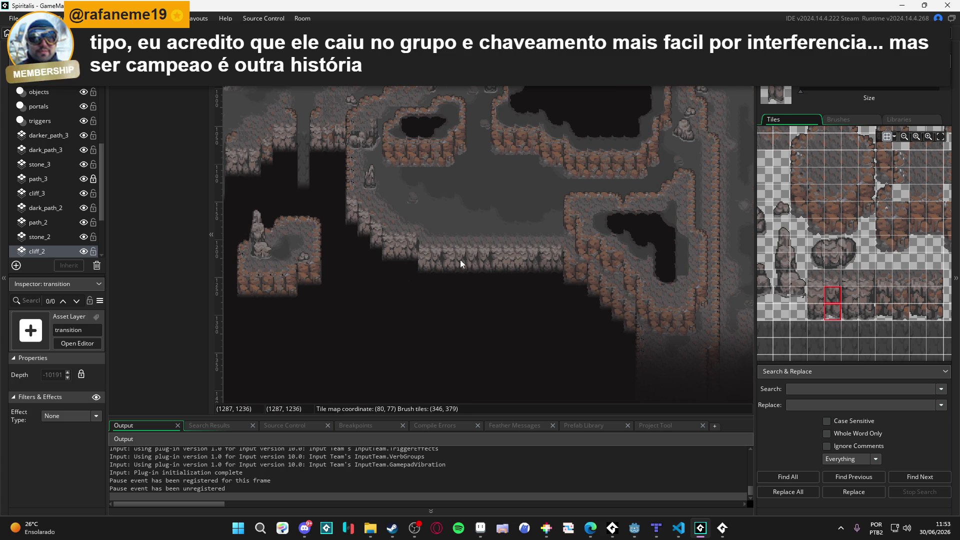
{"action": "left_click_drag", "start_coordinate": [849, 295], "coordinate": [849, 311]}
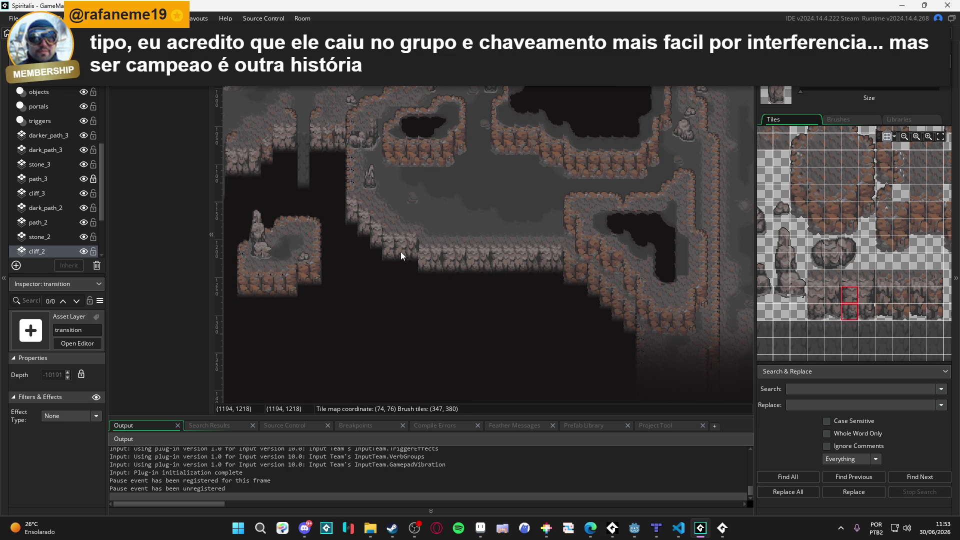
{"action": "scroll", "coordinate": [400, 256], "scroll_direction": "up", "scroll_amount": 4}
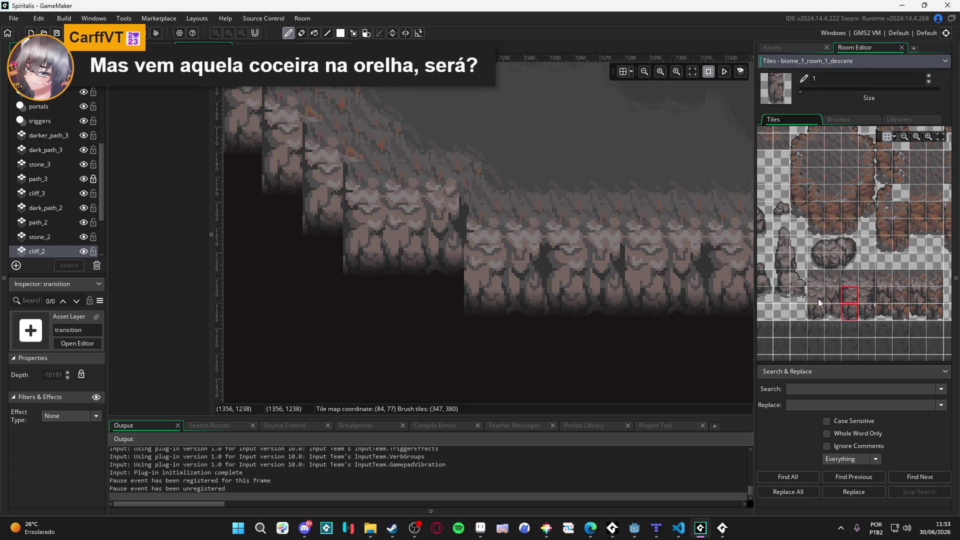
Choose a darker two-tile cliff column and stamp it onto the bottom ledge.
{"action": "left_click_drag", "start_coordinate": [828, 295], "coordinate": [830, 304]}
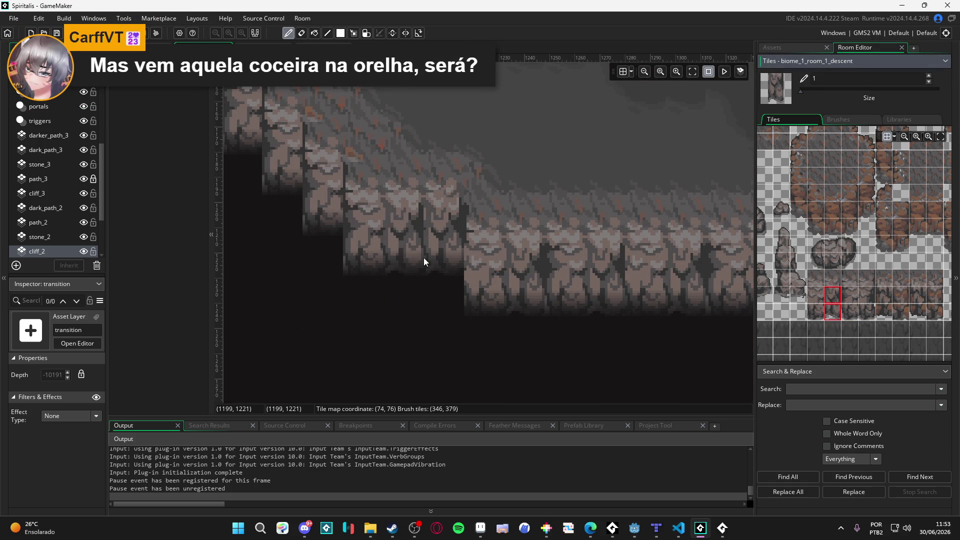
{"action": "scroll", "coordinate": [403, 254], "scroll_direction": "down", "scroll_amount": 2}
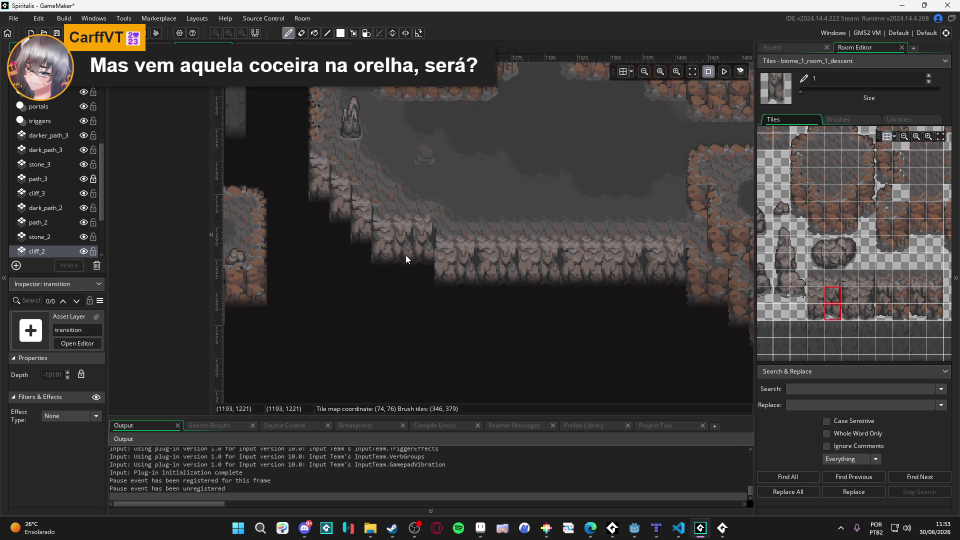
{"action": "scroll", "coordinate": [406, 256], "scroll_direction": "down", "scroll_amount": 1}
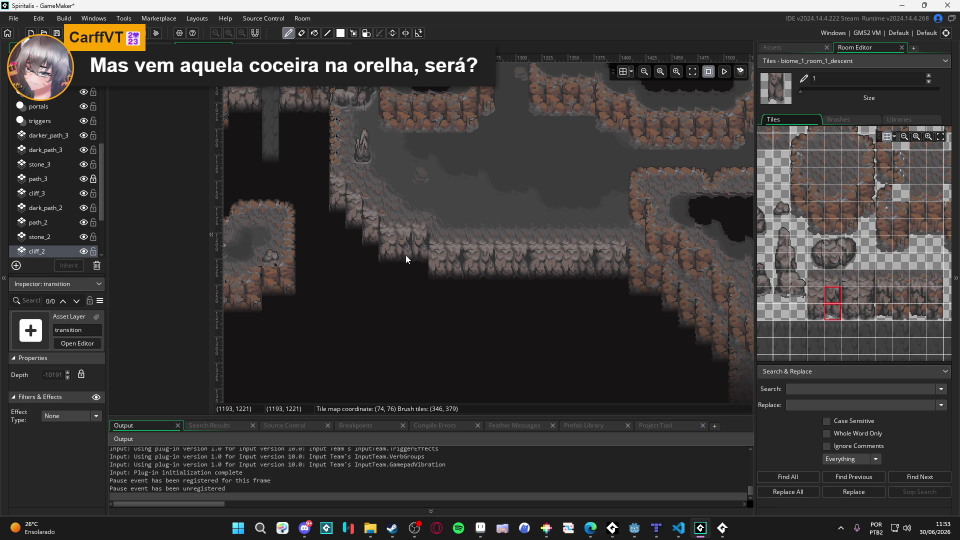
{"action": "scroll", "coordinate": [832, 313], "scroll_direction": "down", "scroll_amount": 1}
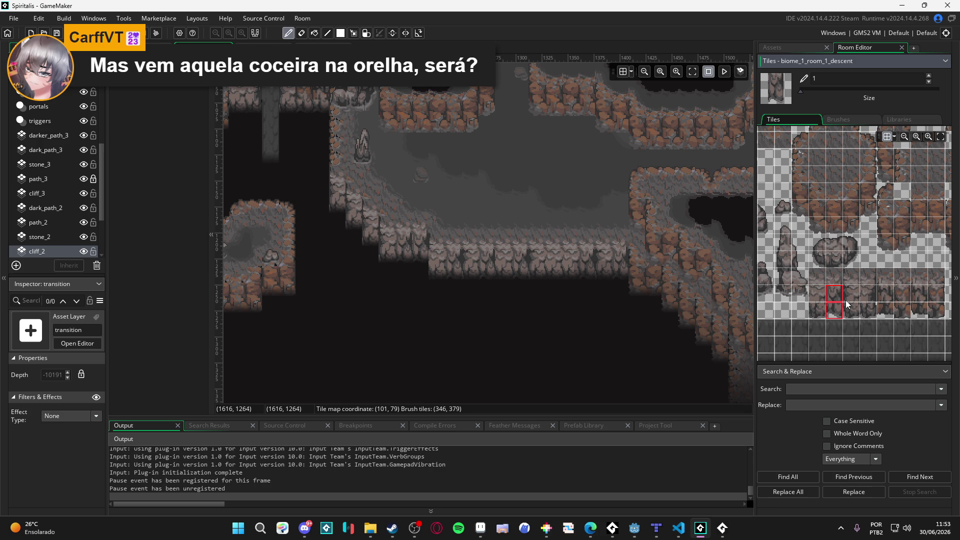
{"action": "left_click_drag", "start_coordinate": [845, 300], "coordinate": [802, 295]}
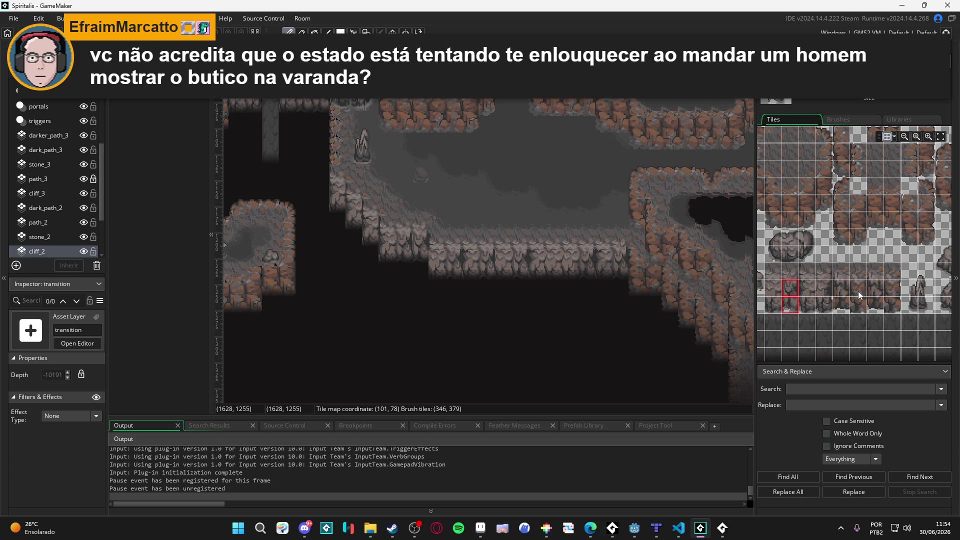
{"action": "left_click_drag", "start_coordinate": [892, 288], "coordinate": [894, 303]}
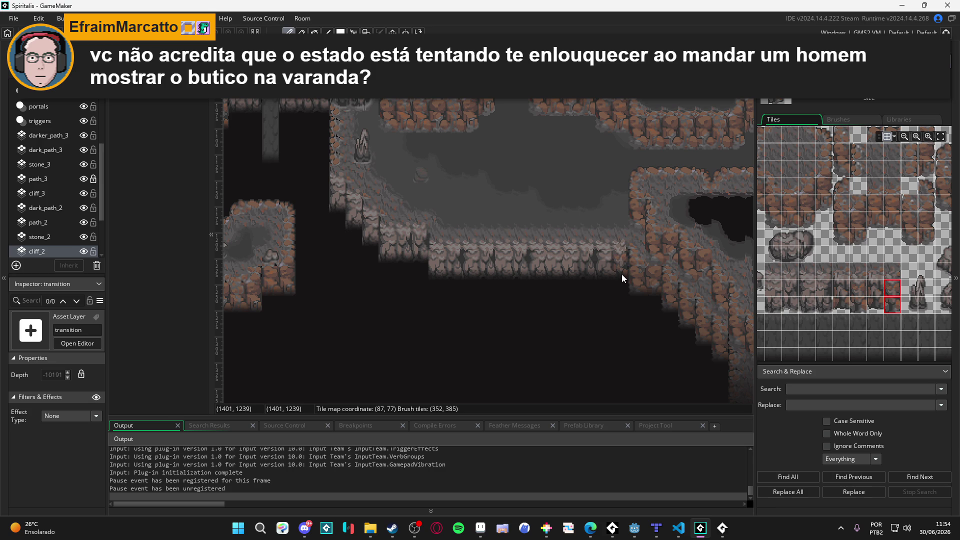
{"action": "left_click_drag", "start_coordinate": [875, 288], "coordinate": [875, 304]}
{"action": "left_click", "coordinate": [562, 266]}
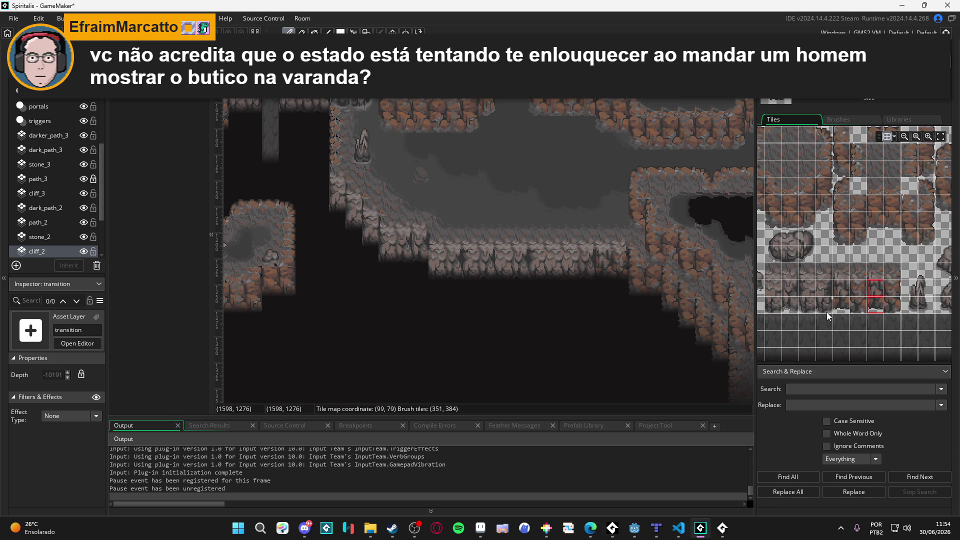
Pick two stacked tiles from the tileset's left columns as the brush.
{"action": "scroll", "coordinate": [418, 238], "scroll_direction": "up", "scroll_amount": 1}
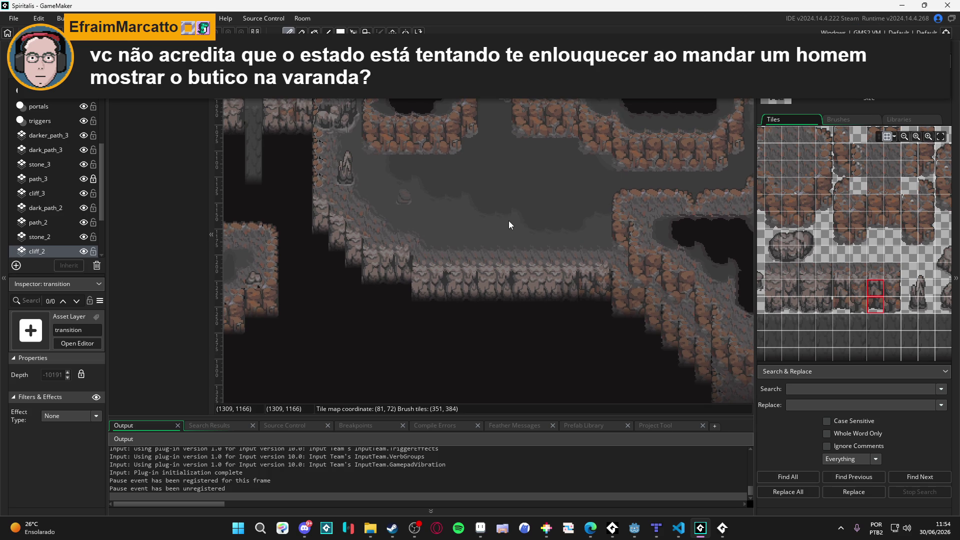
{"action": "left_click_drag", "start_coordinate": [802, 248], "coordinate": [835, 255]}
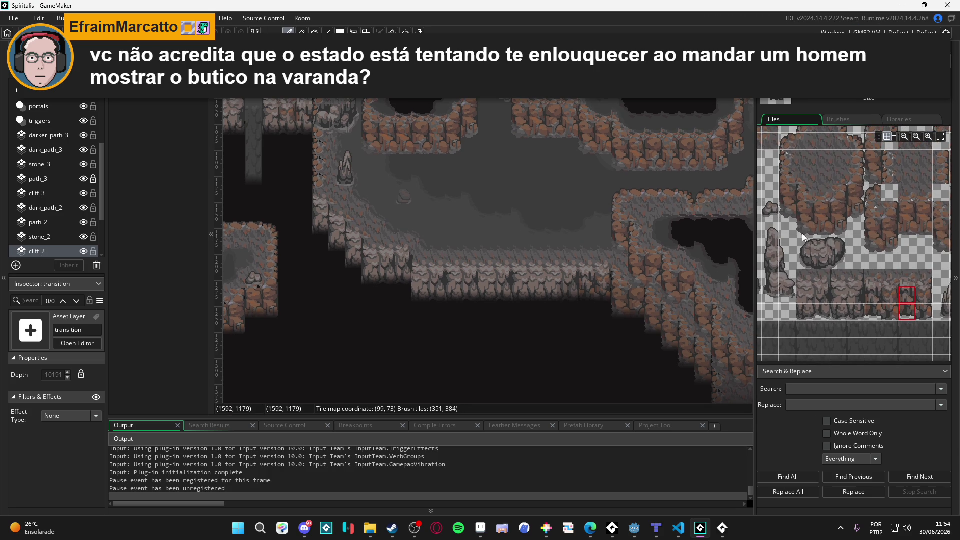
{"action": "left_click", "coordinate": [789, 202]}
{"action": "scroll", "coordinate": [502, 233], "scroll_direction": "right", "scroll_amount": 1}
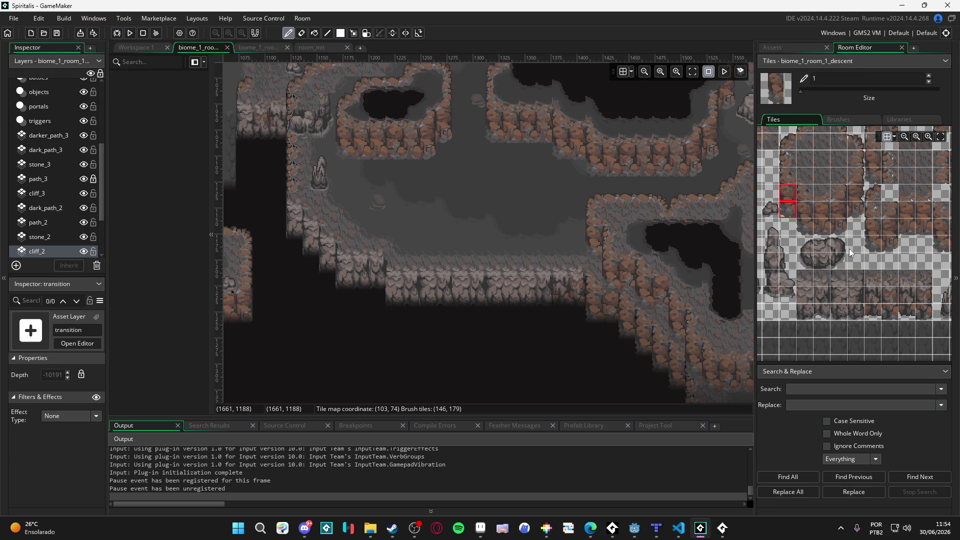
Select two stacked brown cliff tiles and stamp them below the ledge's left side.
{"action": "left_click_drag", "start_coordinate": [853, 244], "coordinate": [829, 247]}
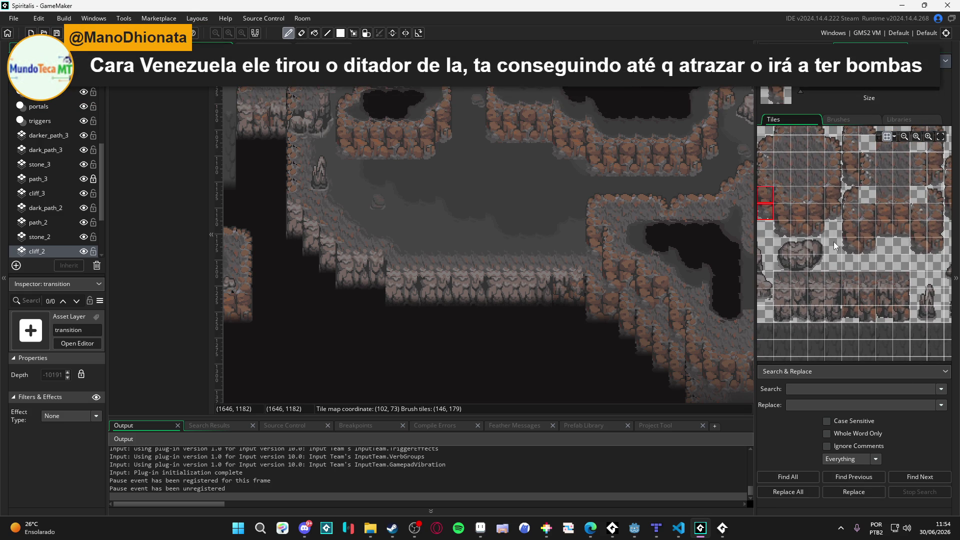
{"action": "left_click", "coordinate": [854, 243]}
{"action": "left_click_drag", "start_coordinate": [852, 229], "coordinate": [854, 240]}
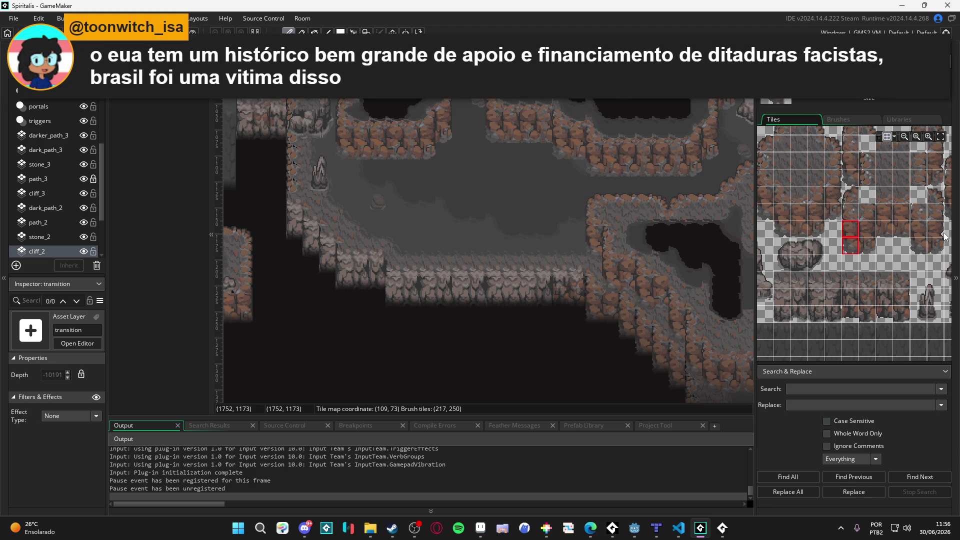
{"action": "left_click", "coordinate": [395, 302]}
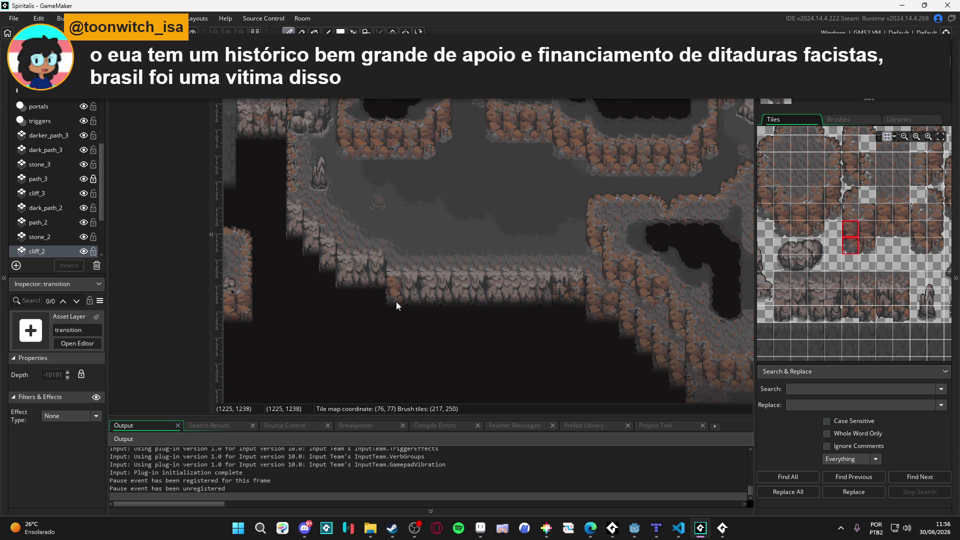
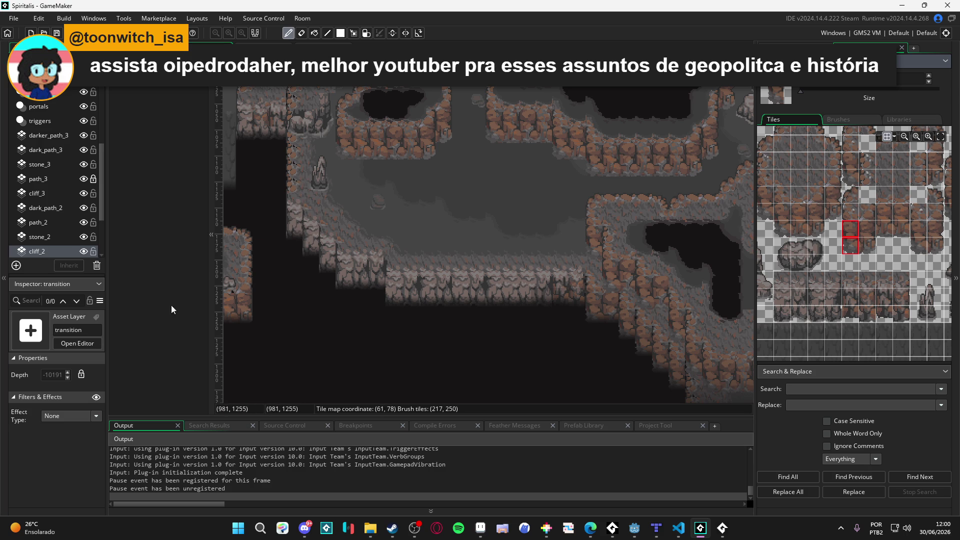
Paint two stacked-tile cliff pieces at two spots along the cave wall edge on cliff_2.
{"action": "left_click_drag", "start_coordinate": [856, 244], "coordinate": [852, 227]}
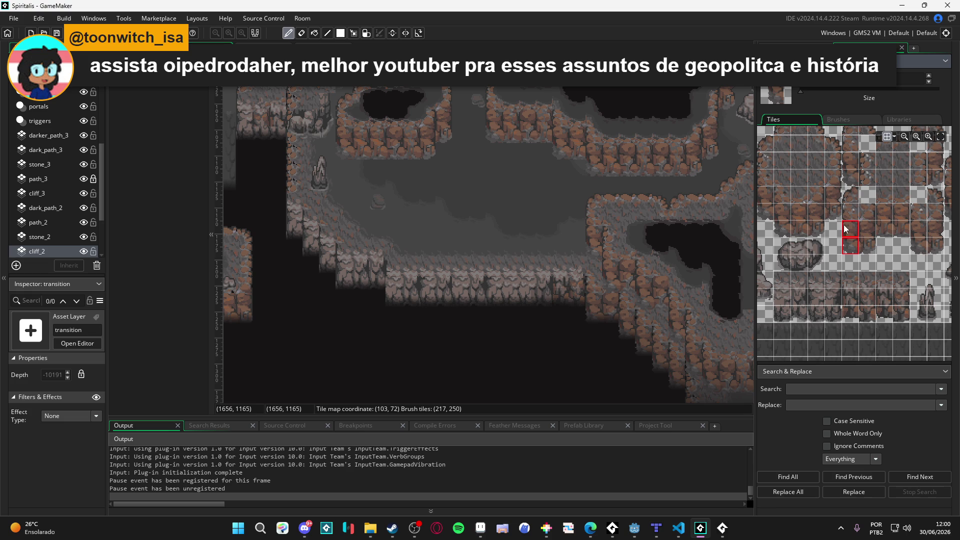
{"action": "left_click", "coordinate": [386, 299]}
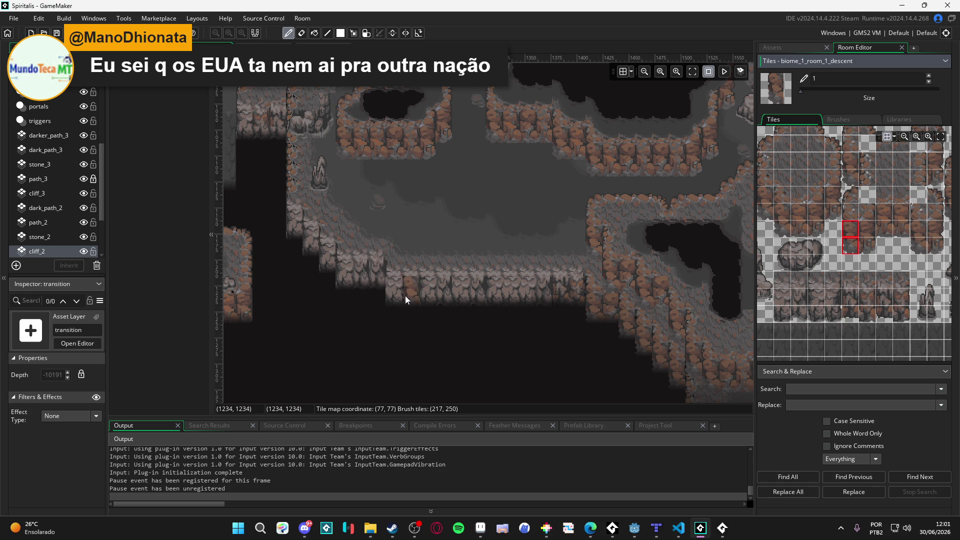
{"action": "left_click", "coordinate": [852, 237]}
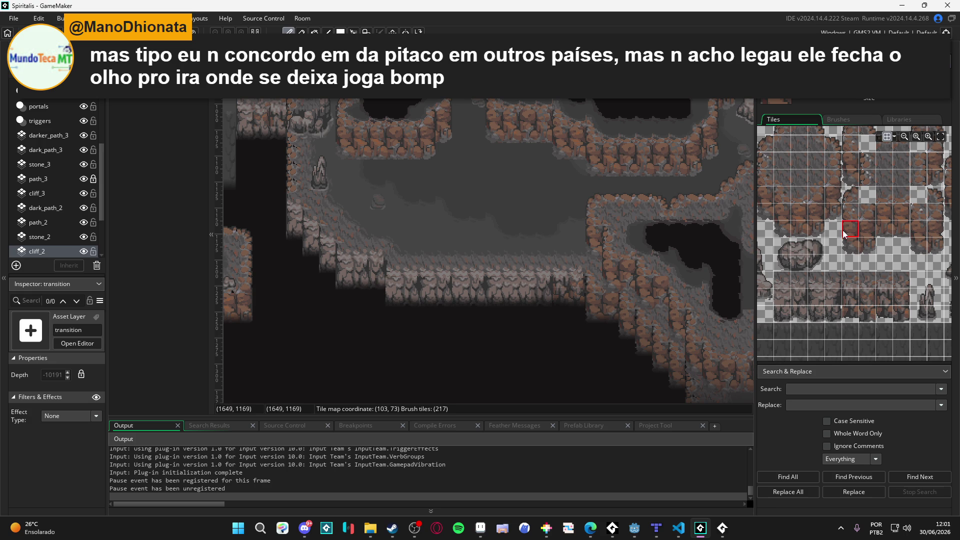
{"action": "left_click_drag", "start_coordinate": [850, 230], "coordinate": [854, 245]}
{"action": "left_click", "coordinate": [398, 293]}
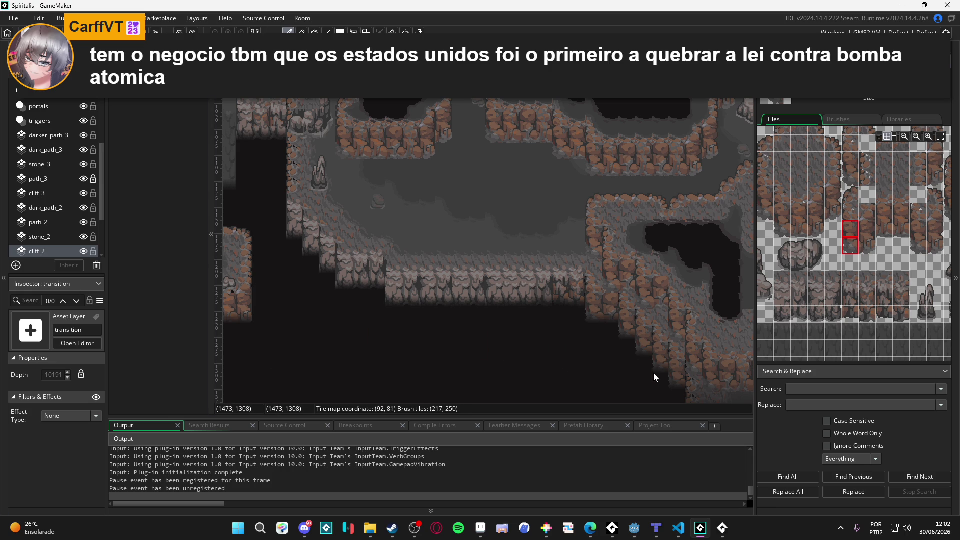
Pan and zoom to the dark fade at the cave's lower-left edge and select the fade sprite.
{"action": "left_click_drag", "start_coordinate": [537, 222], "coordinate": [579, 249]}
{"action": "scroll", "coordinate": [605, 290], "scroll_direction": "down", "scroll_amount": 2}
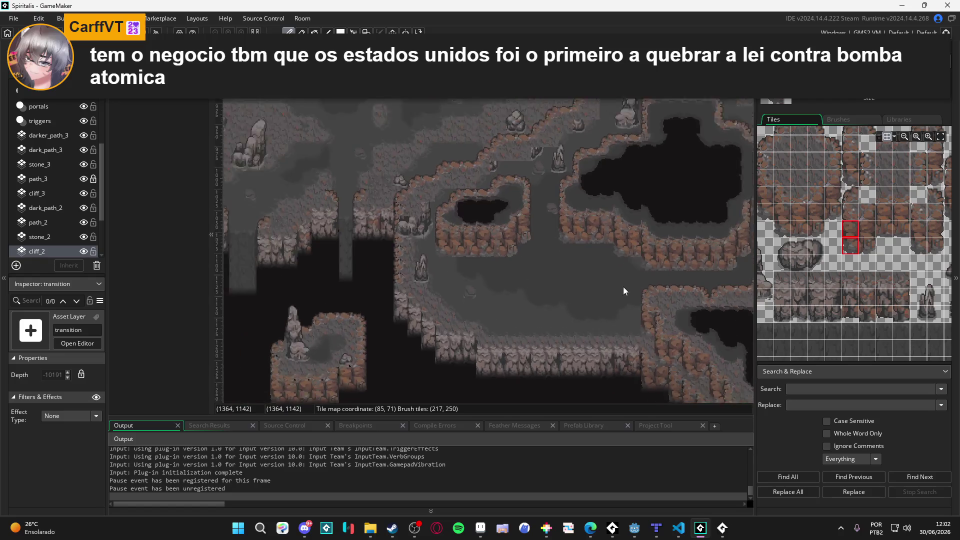
{"action": "left_click_drag", "start_coordinate": [482, 172], "coordinate": [593, 272]}
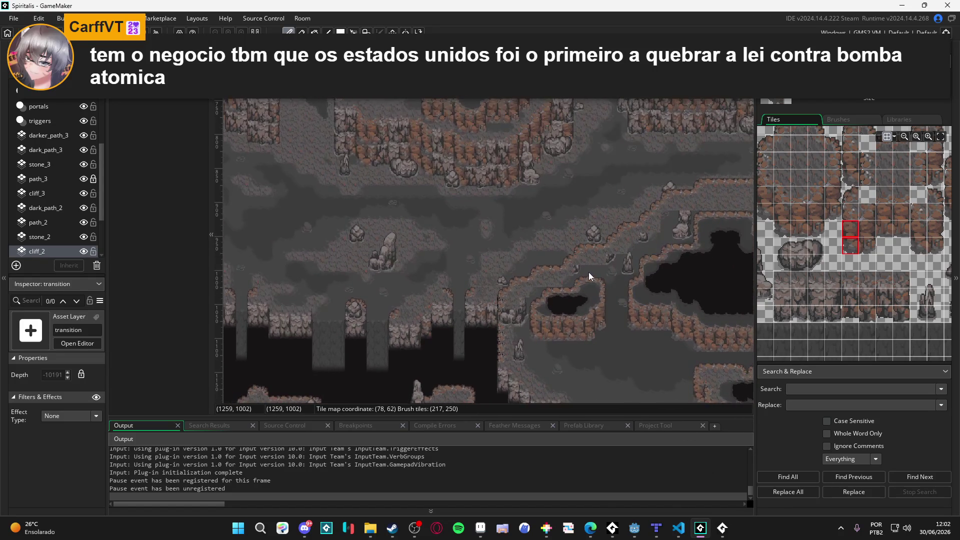
{"action": "left_click_drag", "start_coordinate": [448, 265], "coordinate": [621, 251]}
{"action": "scroll", "coordinate": [620, 252], "scroll_direction": "up", "scroll_amount": 2}
{"action": "left_click_drag", "start_coordinate": [460, 215], "coordinate": [638, 253]}
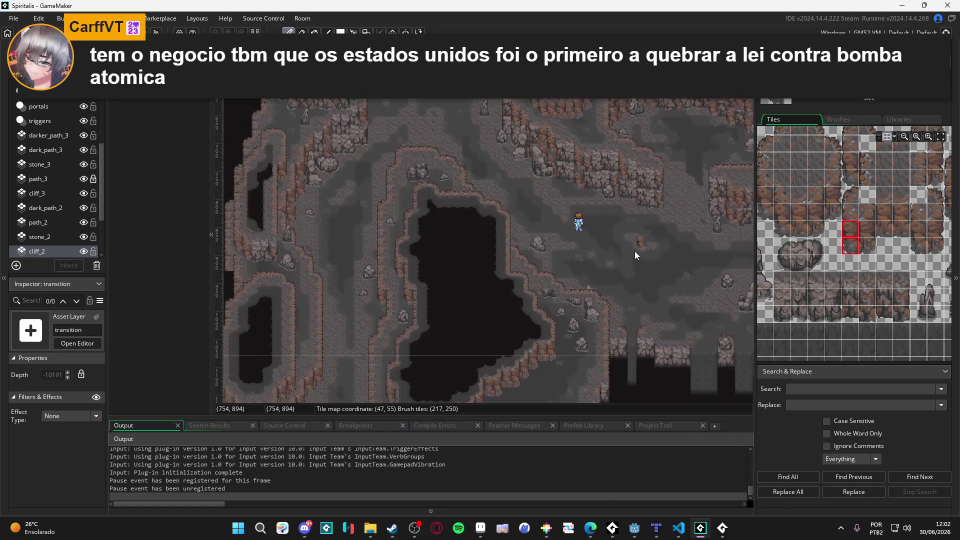
{"action": "left_click_drag", "start_coordinate": [526, 245], "coordinate": [628, 169]}
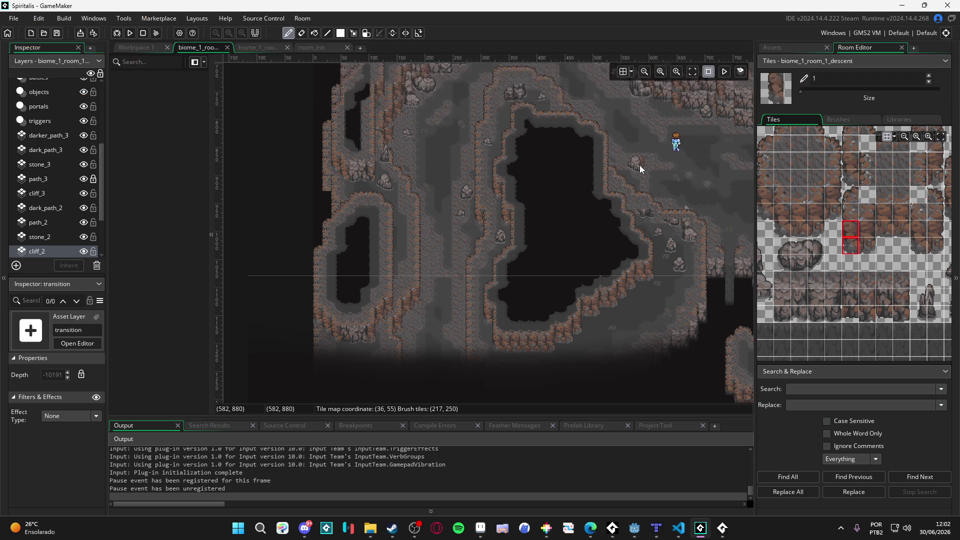
{"action": "scroll", "coordinate": [470, 148], "scroll_direction": "down", "scroll_amount": 5}
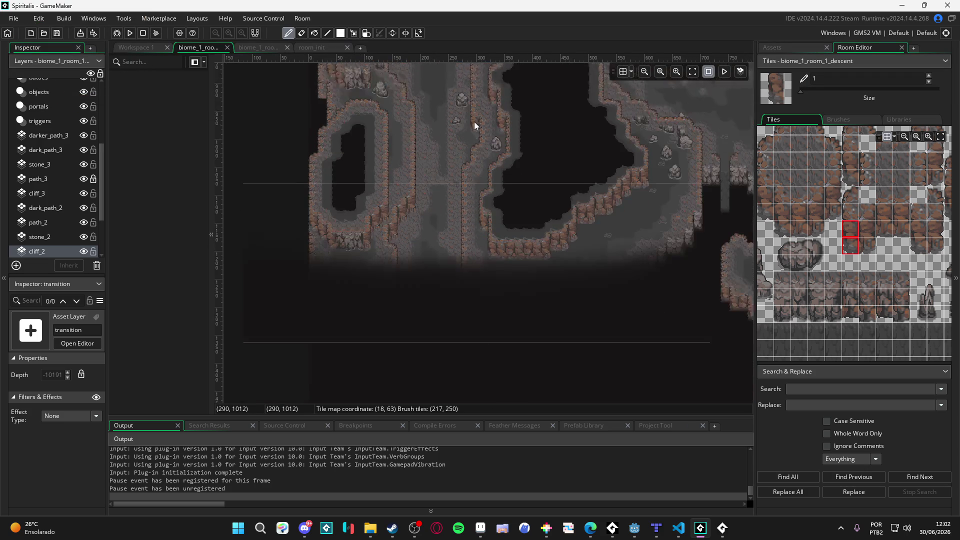
{"action": "scroll", "coordinate": [485, 184], "scroll_direction": "up", "scroll_amount": 1}
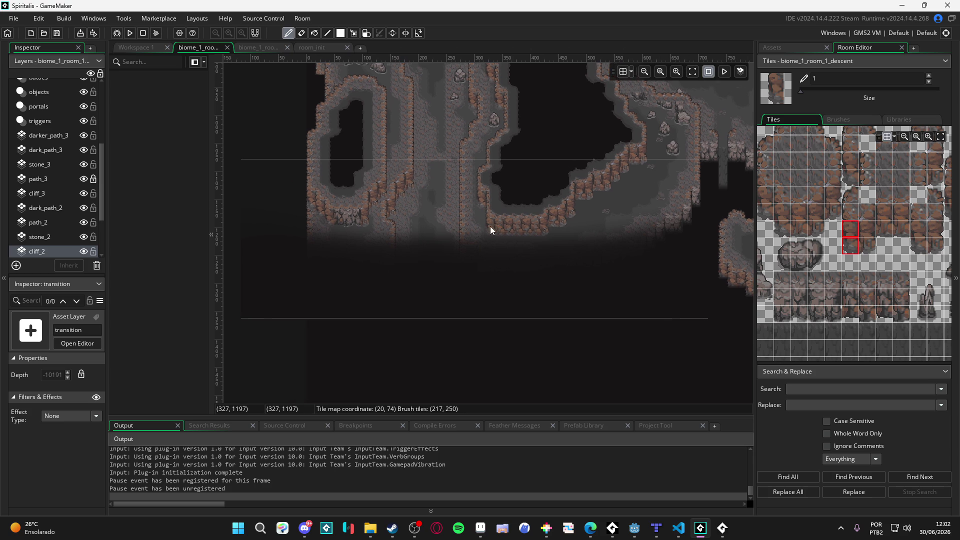
{"action": "left_click", "coordinate": [400, 317]}
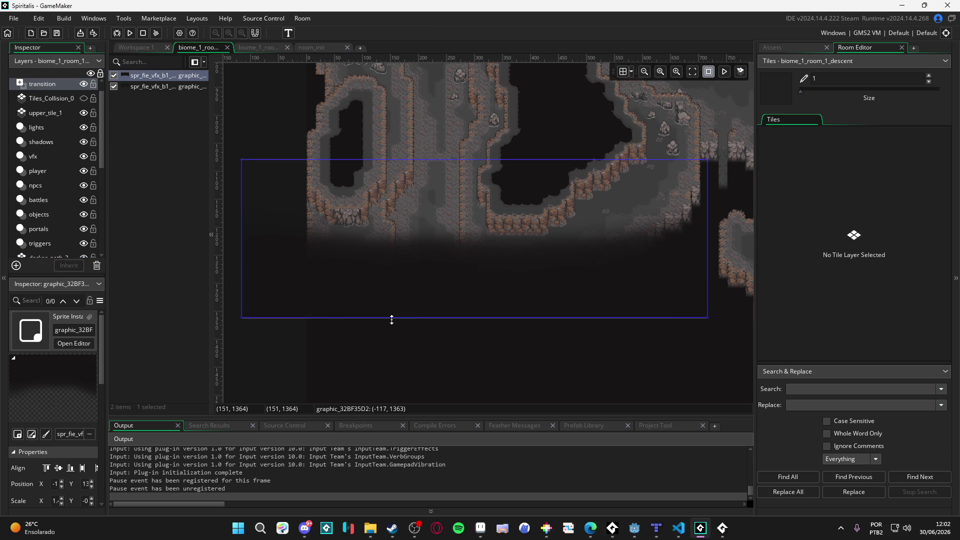
Toggle selection of the left dark fade sprite instance on the transition layer.
{"action": "left_click", "coordinate": [438, 345]}
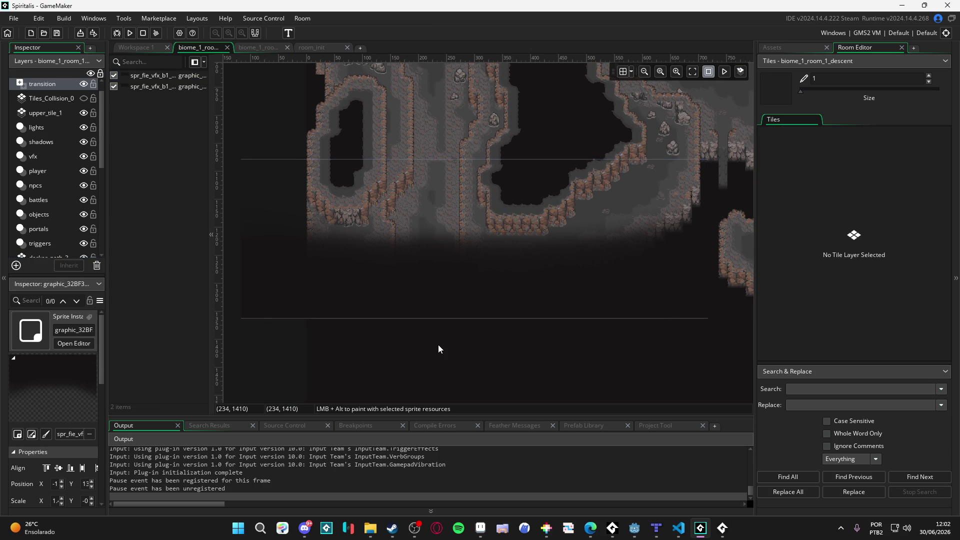
{"action": "left_click", "coordinate": [393, 280]}
{"action": "left_click", "coordinate": [352, 353]}
{"action": "left_click", "coordinate": [330, 310]}
{"action": "left_click", "coordinate": [300, 332]}
{"action": "left_click", "coordinate": [302, 315]}
{"action": "left_click", "coordinate": [293, 339]}
{"action": "left_click", "coordinate": [300, 292]}
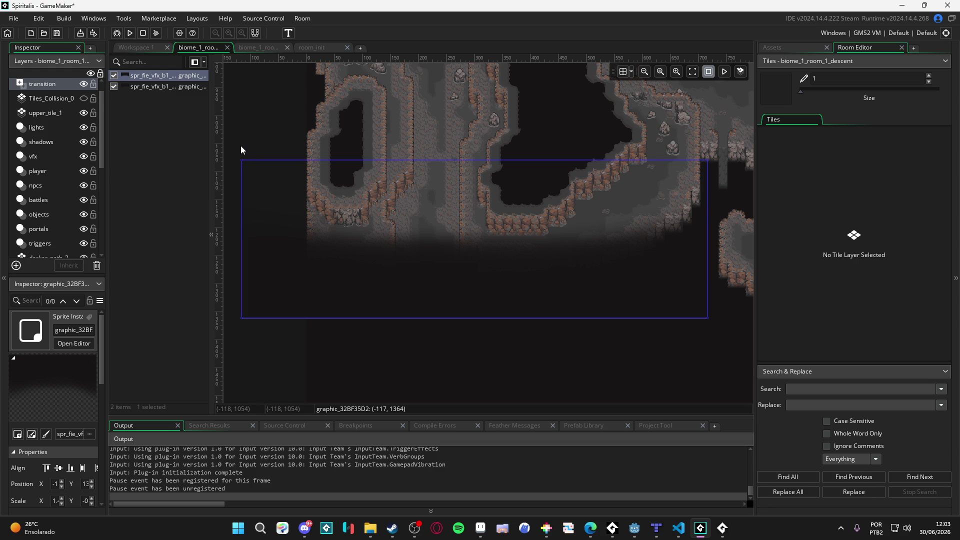
{"action": "left_click", "coordinate": [257, 326]}
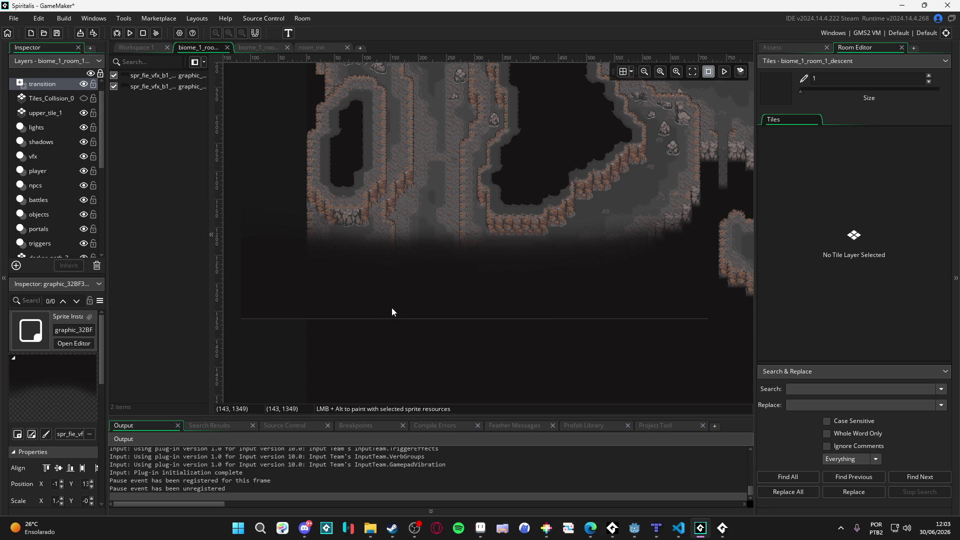
Select and deselect the second fade sprite instance to inspect its extent.
{"action": "left_click", "coordinate": [479, 306]}
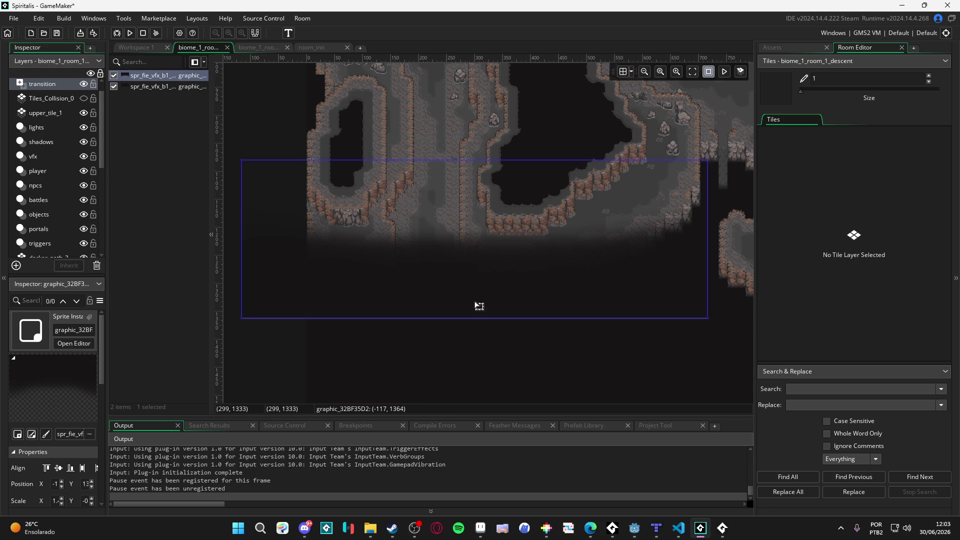
{"action": "left_click", "coordinate": [462, 348]}
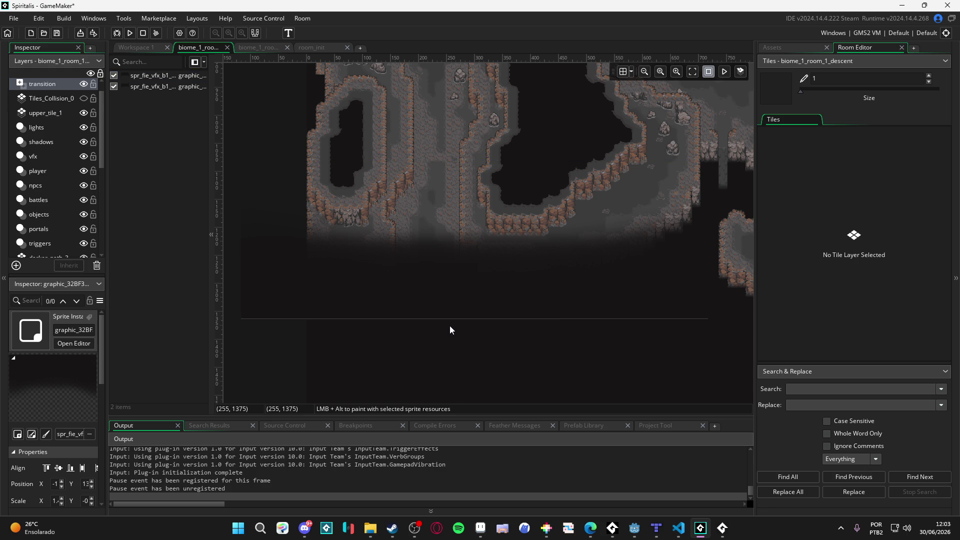
{"action": "left_click", "coordinate": [451, 292]}
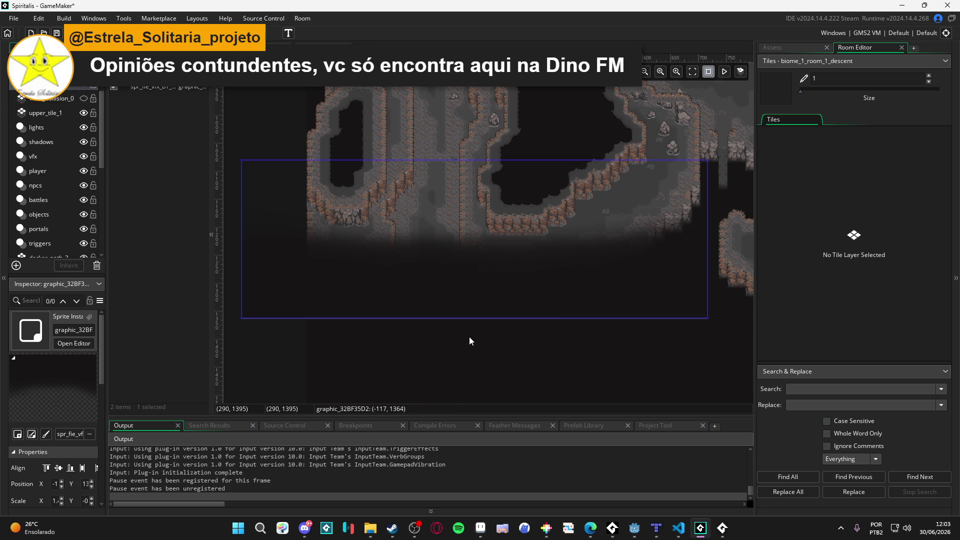
{"action": "left_click", "coordinate": [469, 337]}
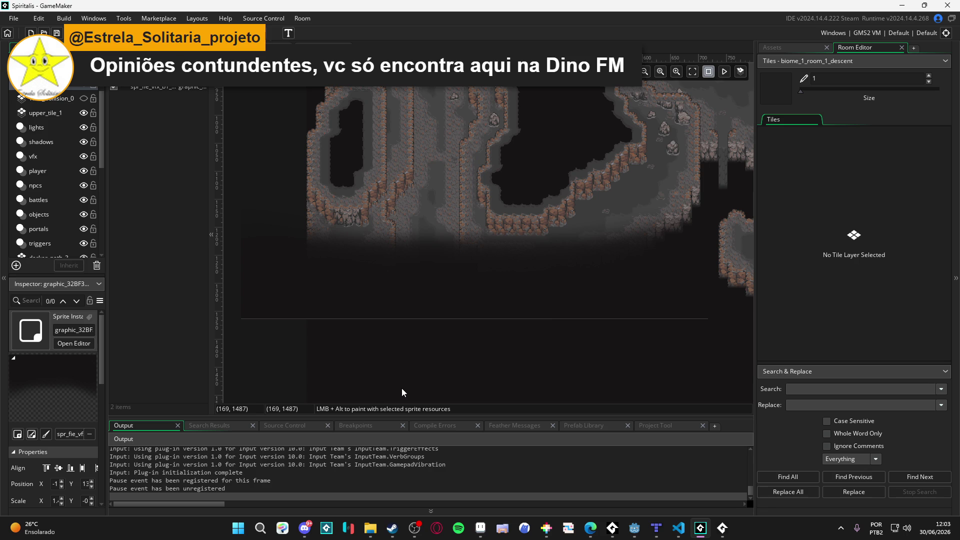
{"action": "left_click", "coordinate": [388, 310]}
{"action": "left_click", "coordinate": [388, 351]}
{"action": "left_click", "coordinate": [376, 299]}
{"action": "left_click", "coordinate": [404, 340]}
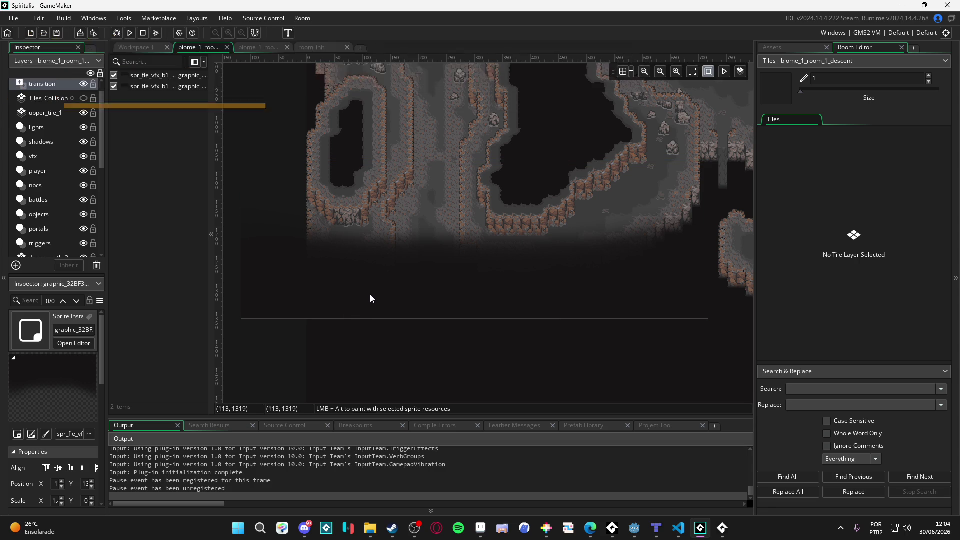
{"action": "mouse_move", "coordinate": [361, 284]}
{"action": "left_mouse_down"}
{"action": "mouse_move", "coordinate": [380, 290]}
{"action": "mouse_move", "coordinate": [380, 330]}
{"action": "left_mouse_up"}
{"action": "scroll", "coordinate": [352, 270], "scroll_direction": "up", "scroll_amount": 4}
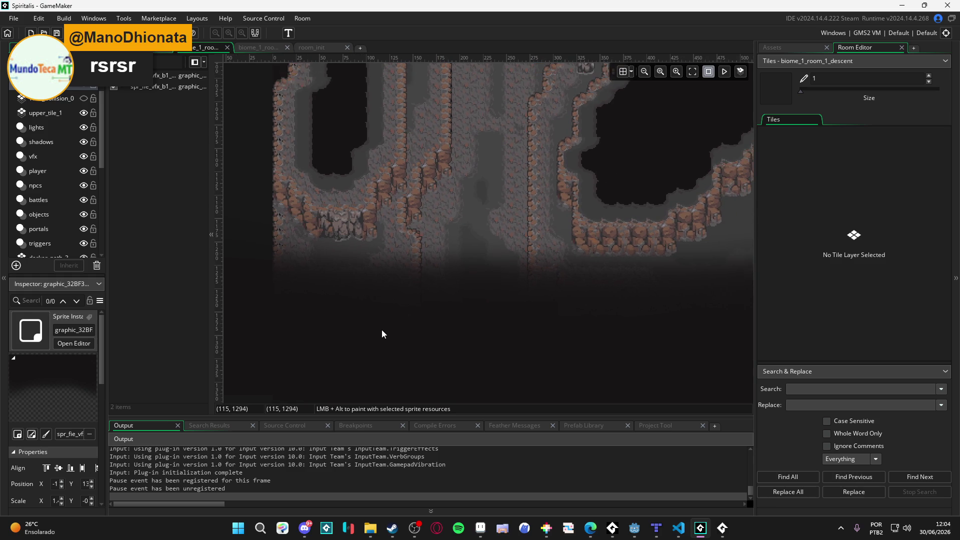
{"action": "left_click", "coordinate": [406, 320]}
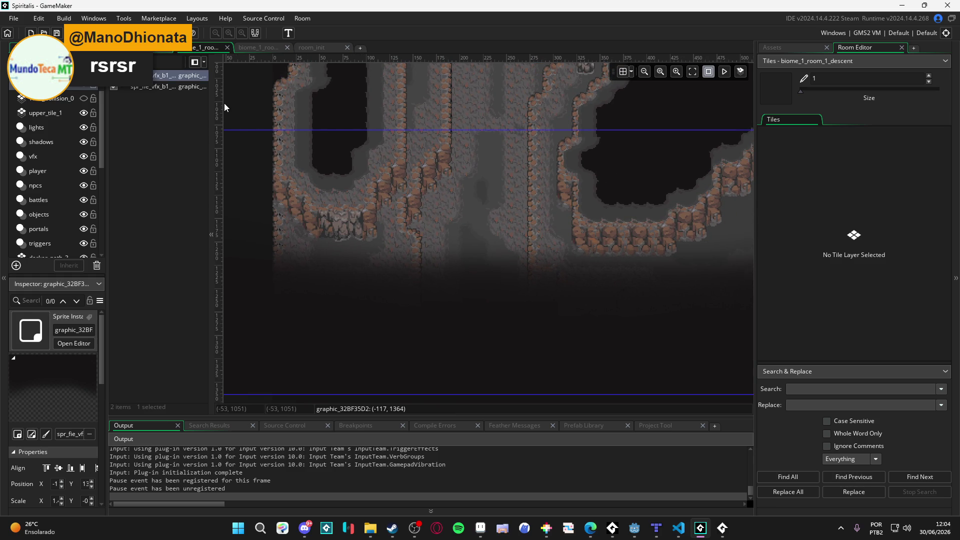
{"action": "left_click", "coordinate": [241, 103]}
{"action": "left_click", "coordinate": [400, 235]}
{"action": "scroll", "coordinate": [417, 248], "scroll_direction": "down", "scroll_amount": 1}
{"action": "scroll", "coordinate": [416, 248], "scroll_direction": "up", "scroll_amount": 2}
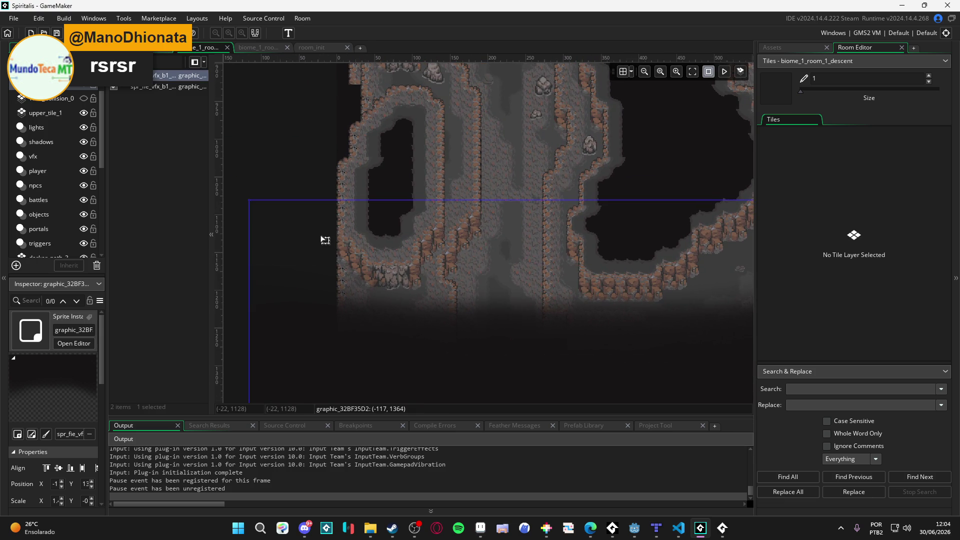
{"action": "scroll", "coordinate": [330, 250], "scroll_direction": "down", "scroll_amount": 1}
{"action": "left_click_drag", "start_coordinate": [334, 254], "coordinate": [312, 238]}
{"action": "left_click", "coordinate": [265, 376]}
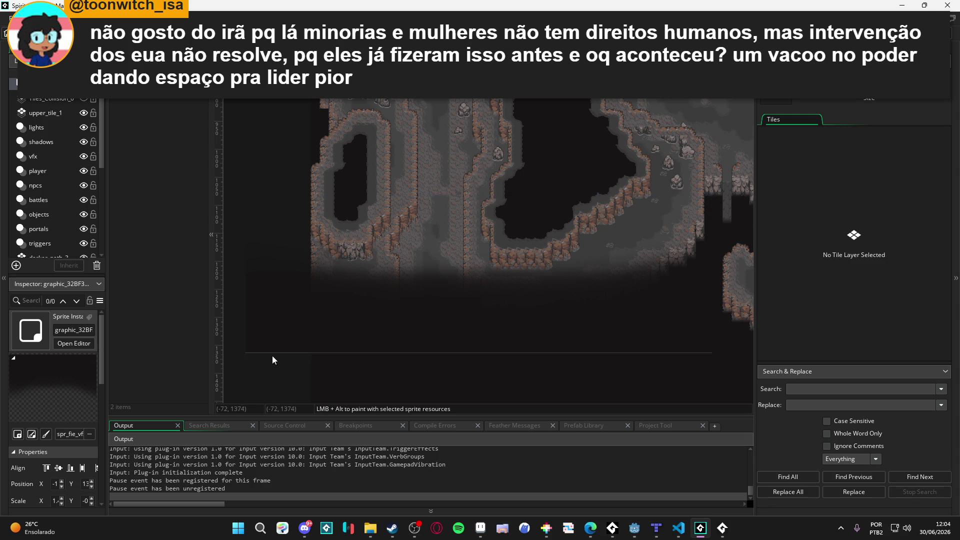
{"action": "left_click", "coordinate": [286, 328]}
{"action": "left_click", "coordinate": [273, 368]}
{"action": "left_click", "coordinate": [277, 323]}
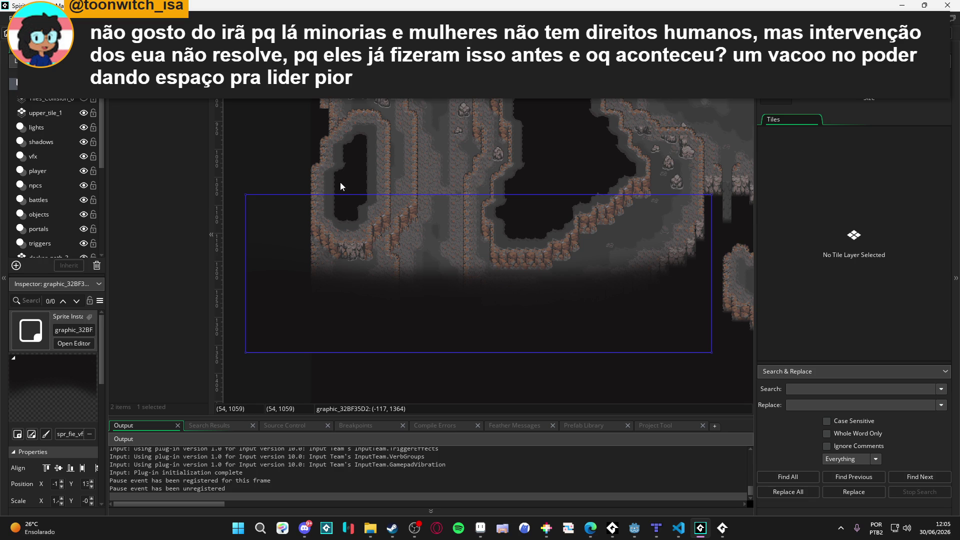
{"action": "left_click", "coordinate": [278, 157]}
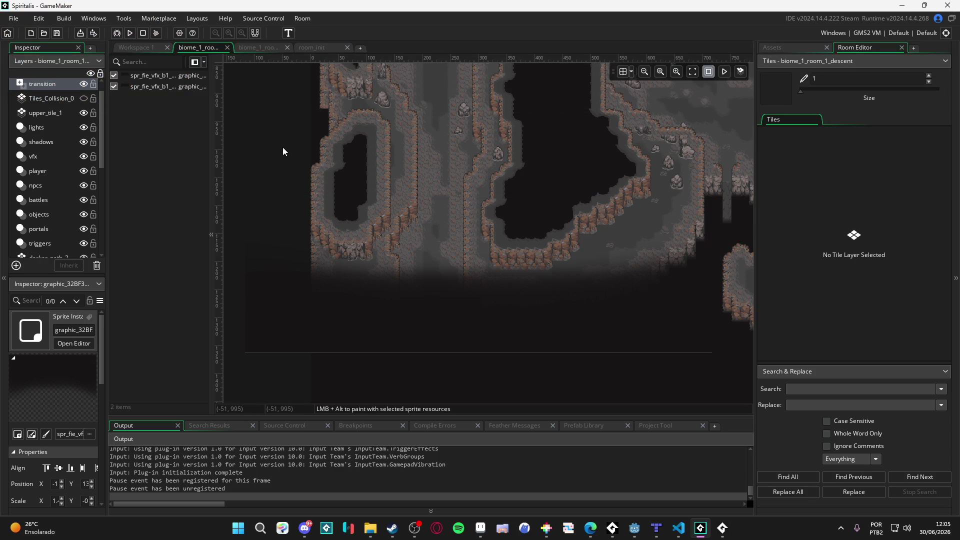
Reselect the fade sprite instance on the asset layer, toggling it on and off.
{"action": "left_click", "coordinate": [339, 313]}
{"action": "left_click", "coordinate": [311, 370]}
{"action": "left_click", "coordinate": [306, 345]}
{"action": "left_click", "coordinate": [293, 325]}
{"action": "left_click", "coordinate": [293, 325]}
{"action": "left_click", "coordinate": [280, 367]}
{"action": "left_click", "coordinate": [304, 321]}
{"action": "left_click", "coordinate": [243, 389]}
{"action": "left_click", "coordinate": [297, 334]}
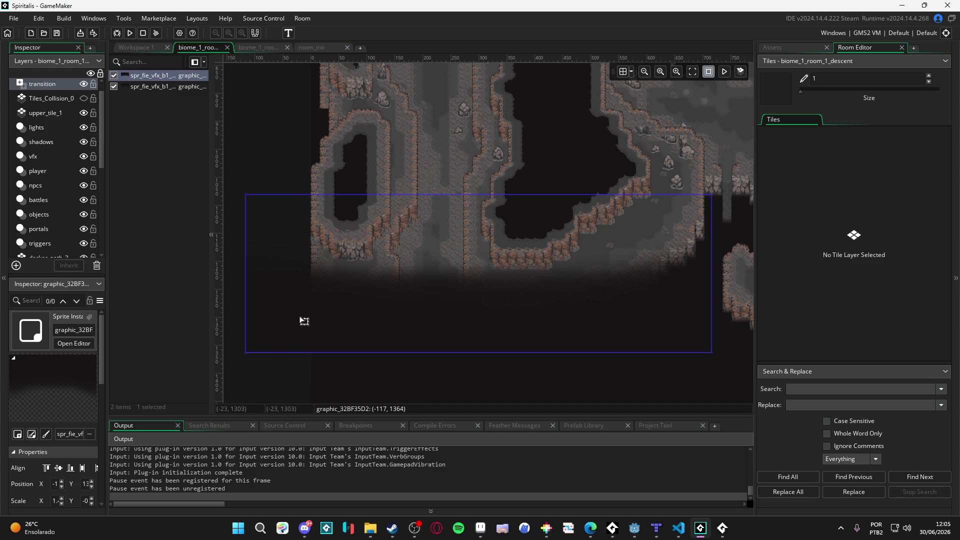
{"action": "left_click", "coordinate": [301, 367]}
{"action": "left_click", "coordinate": [335, 367]}
Switch to the bg tile layer, then pick the dark fade graphic at the room bottom.
{"action": "left_click", "coordinate": [335, 366]}
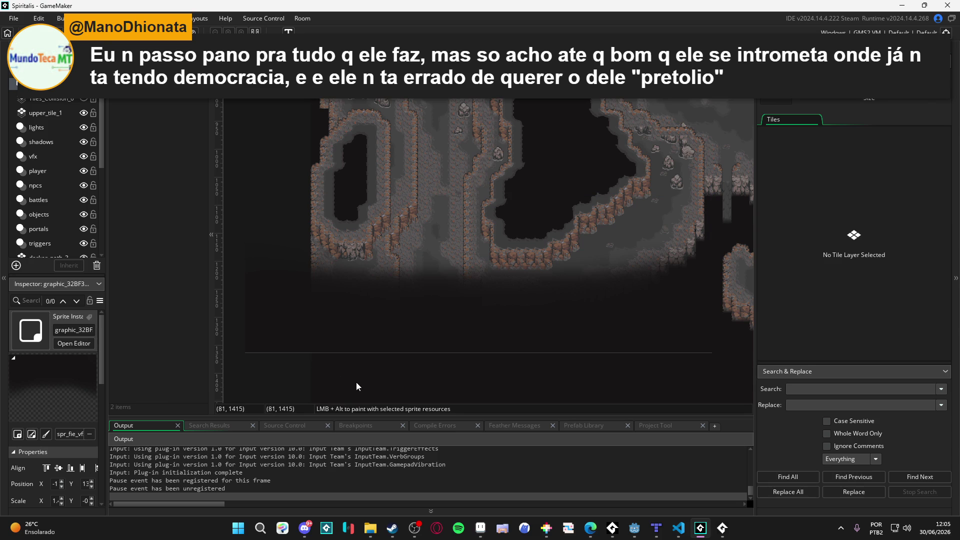
{"action": "left_click", "coordinate": [356, 386]}
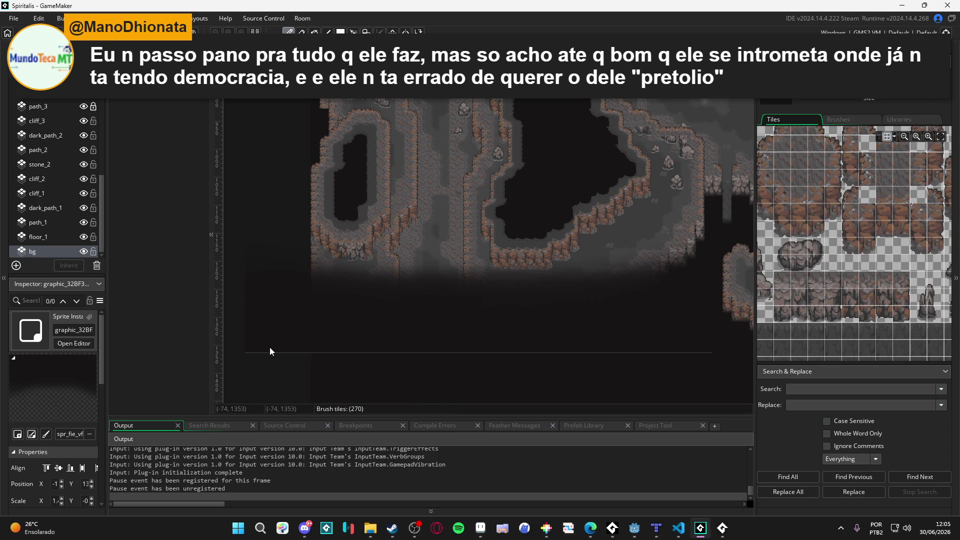
{"action": "left_click", "coordinate": [270, 351]}
{"action": "left_click", "coordinate": [278, 380]}
{"action": "left_click", "coordinate": [296, 346]}
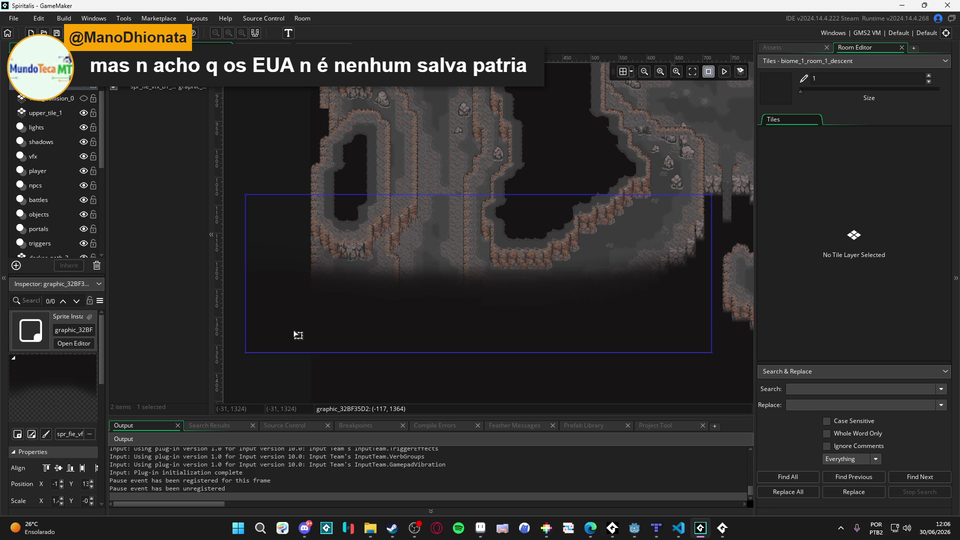
Toggle the fade graphic's selection to check its bounds along the lower edge.
{"action": "left_click", "coordinate": [278, 364]}
{"action": "left_click", "coordinate": [310, 333]}
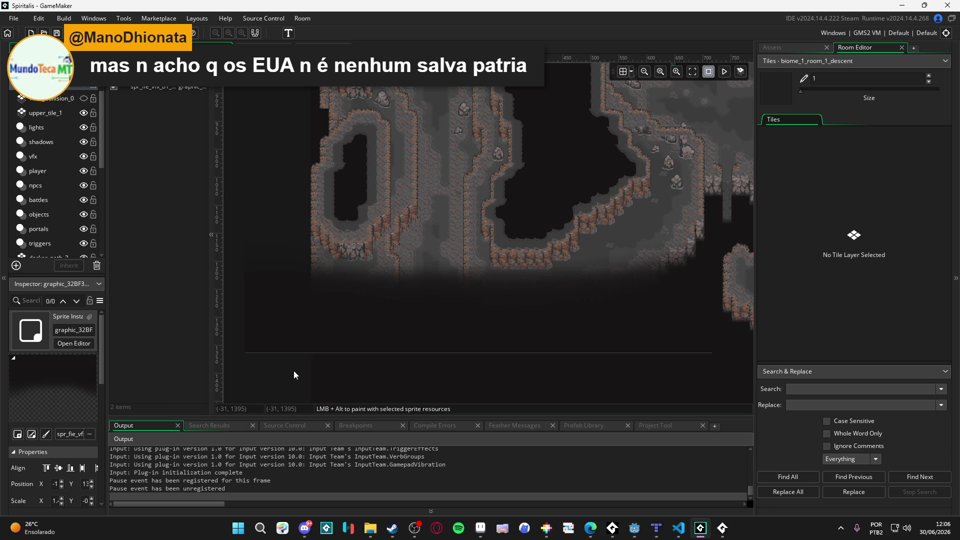
{"action": "left_click", "coordinate": [300, 347]}
{"action": "left_click", "coordinate": [297, 386]}
{"action": "left_click", "coordinate": [289, 379]}
{"action": "left_click", "coordinate": [309, 335]}
{"action": "left_click", "coordinate": [307, 367]}
Repeatedly select and deselect the graphic_32BF35D2 fade sprite to inspect its coverage.
{"action": "left_click", "coordinate": [251, 347]}
{"action": "left_click", "coordinate": [252, 384]}
{"action": "left_click", "coordinate": [276, 339]}
{"action": "left_click", "coordinate": [265, 381]}
{"action": "left_click", "coordinate": [265, 354]}
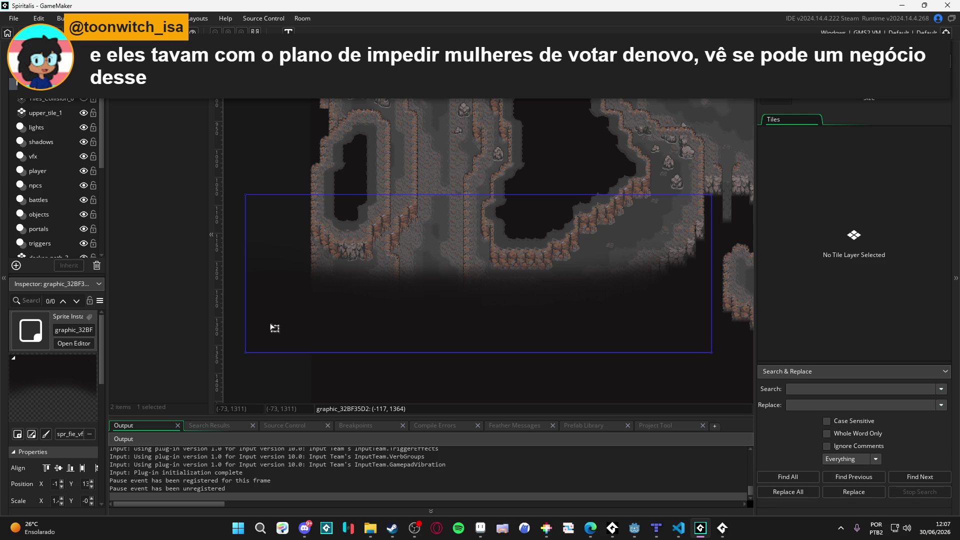
{"action": "left_click", "coordinate": [255, 392]}
{"action": "left_click", "coordinate": [278, 324]}
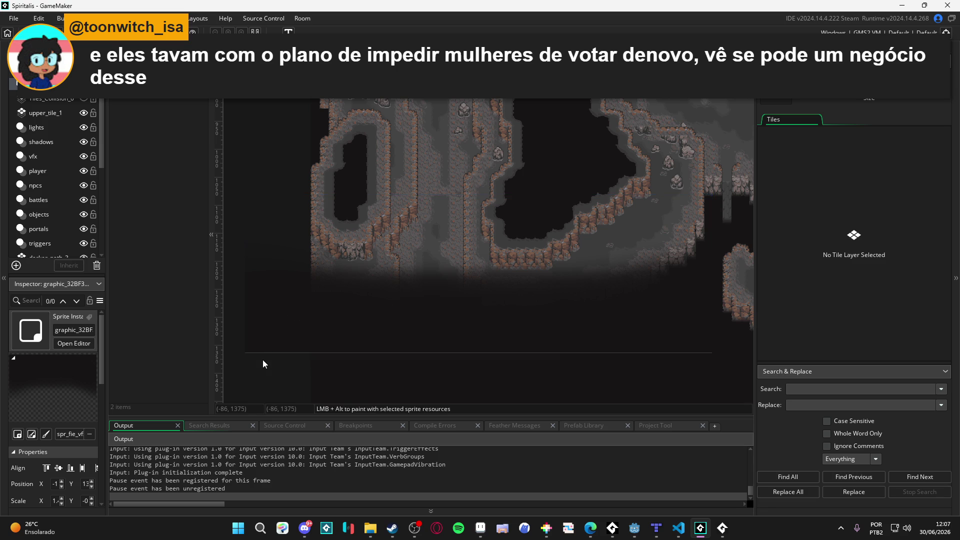
{"action": "left_click", "coordinate": [260, 375]}
{"action": "left_click", "coordinate": [266, 336]}
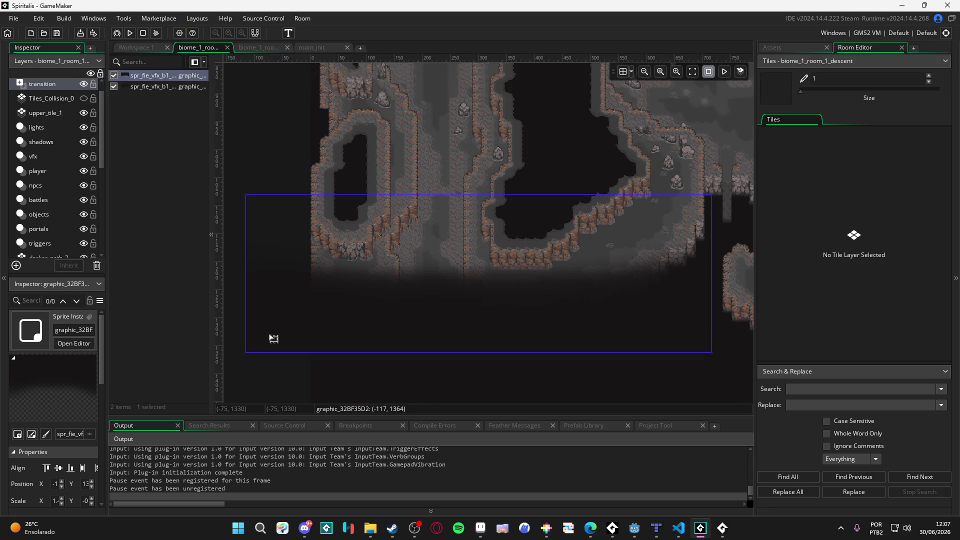
{"action": "left_click", "coordinate": [274, 377]}
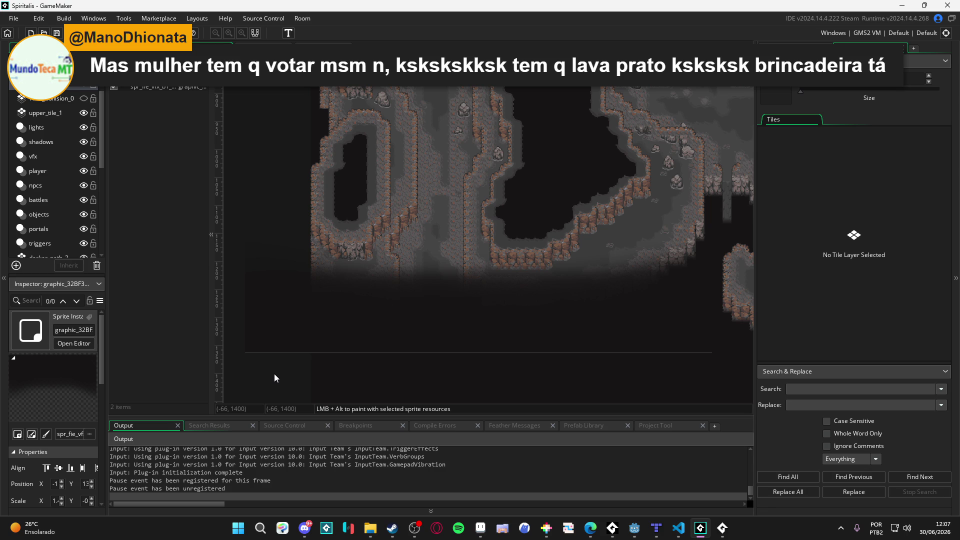
Toggle the fade graphic's selection and briefly check the web browser.
{"action": "left_click", "coordinate": [265, 341]}
{"action": "left_click", "coordinate": [273, 382]}
{"action": "left_click", "coordinate": [286, 334]}
{"action": "left_click", "coordinate": [275, 376]}
{"action": "left_click", "coordinate": [284, 323]}
{"action": "left_click", "coordinate": [264, 373]}
{"action": "key", "text": "alt+Tab"}
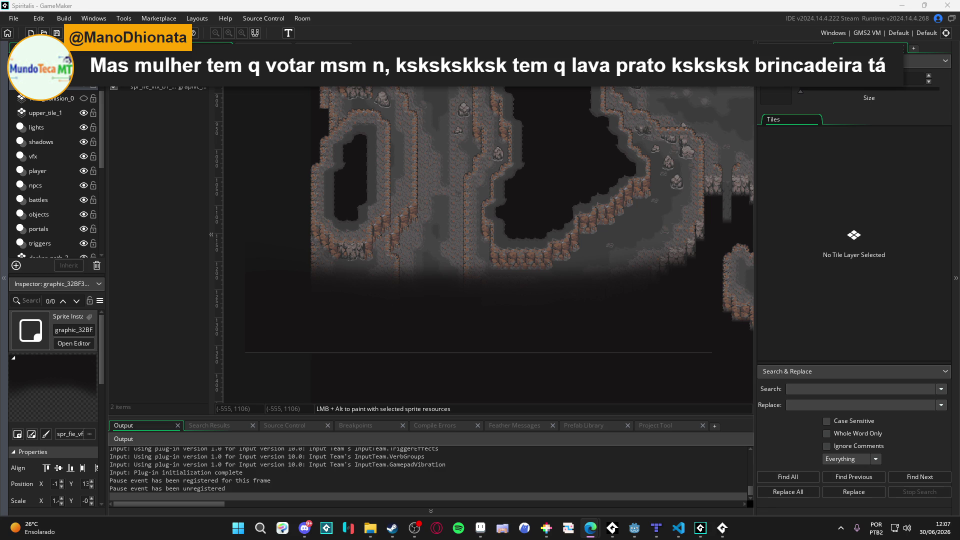
{"action": "key", "text": "alt+Tab"}
Adjust the fade graphic's top edge and stretch its bottom further down.
{"action": "left_click", "coordinate": [467, 251]}
{"action": "mouse_move", "coordinate": [470, 178]}
{"action": "left_mouse_down"}
{"action": "mouse_move", "coordinate": [470, 131]}
{"action": "mouse_move", "coordinate": [472, 193]}
{"action": "mouse_move", "coordinate": [428, 170]}
{"action": "left_mouse_up"}
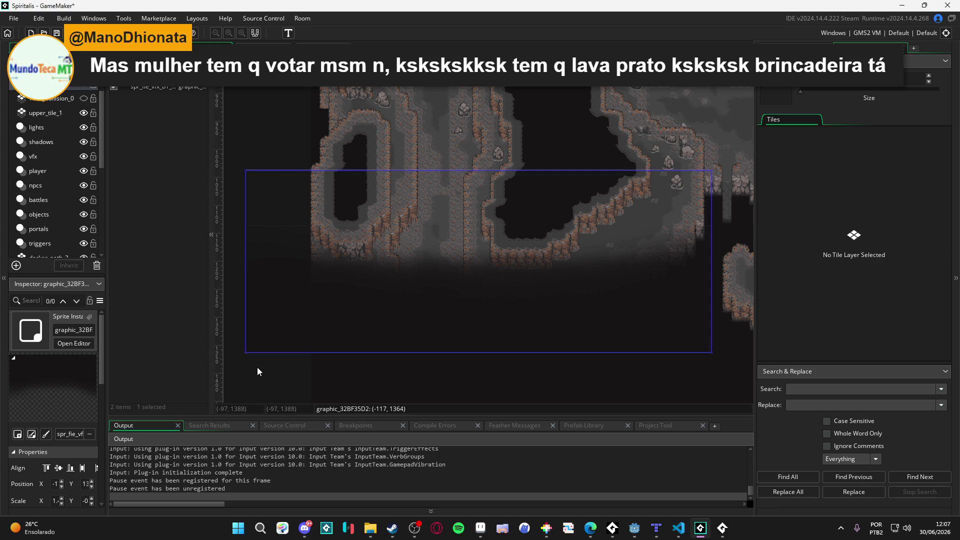
{"action": "scroll", "coordinate": [421, 356], "scroll_direction": "up", "scroll_amount": 1}
{"action": "scroll", "coordinate": [422, 356], "scroll_direction": "up", "scroll_amount": 3}
{"action": "left_click_drag", "start_coordinate": [407, 352], "coordinate": [409, 368]}
{"action": "left_click_drag", "start_coordinate": [413, 321], "coordinate": [413, 318]}
{"action": "scroll", "coordinate": [413, 318], "scroll_direction": "down", "scroll_amount": 1}
{"action": "scroll", "coordinate": [413, 318], "scroll_direction": "down", "scroll_amount": 1}
{"action": "left_click", "coordinate": [290, 384]}
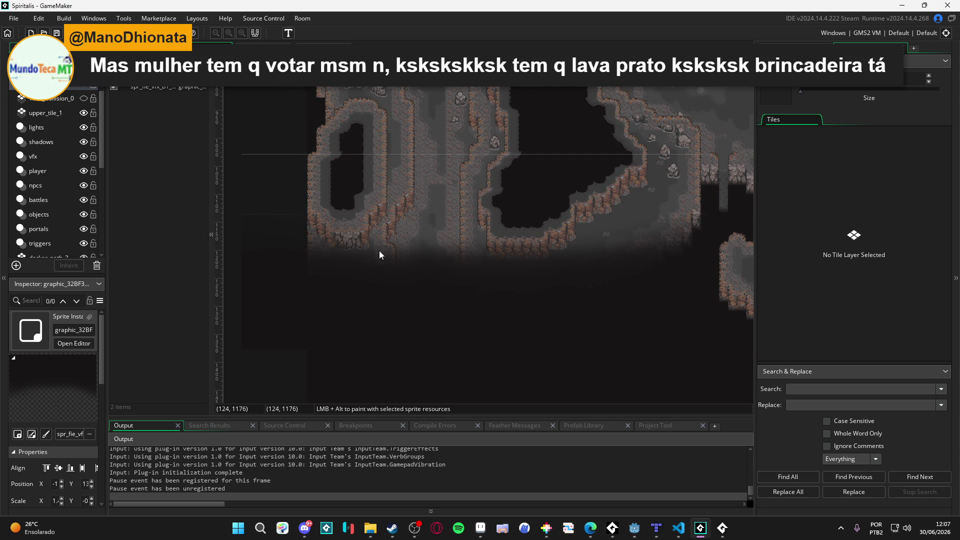
Zoom out and pan across the cave toward the player to review the fade.
{"action": "scroll", "coordinate": [386, 283], "scroll_direction": "up", "scroll_amount": 2}
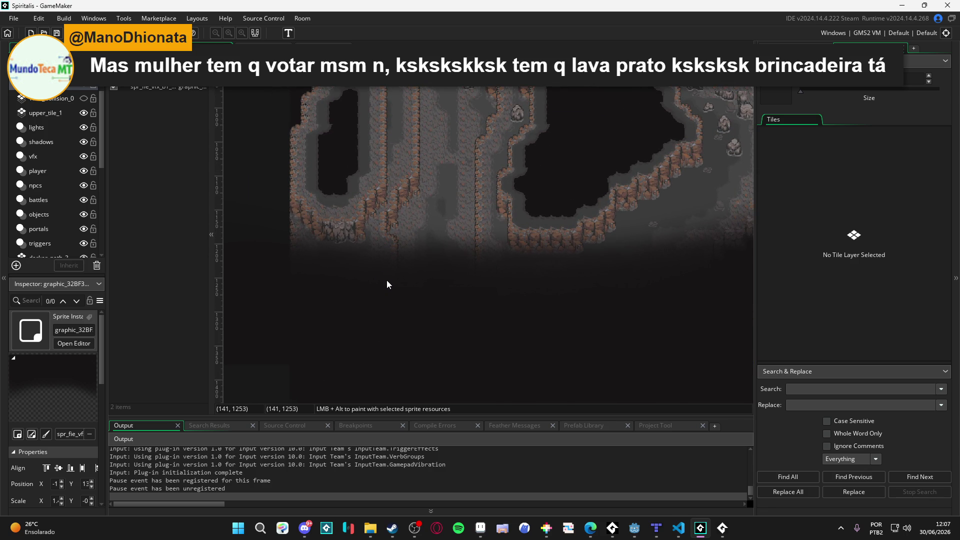
{"action": "mouse_move", "coordinate": [387, 285]}
{"action": "left_mouse_down"}
{"action": "mouse_move", "coordinate": [446, 307]}
{"action": "mouse_move", "coordinate": [411, 318]}
{"action": "mouse_move", "coordinate": [461, 305]}
{"action": "mouse_move", "coordinate": [492, 319]}
{"action": "left_mouse_up"}
{"action": "left_click_drag", "start_coordinate": [596, 295], "coordinate": [461, 307]}
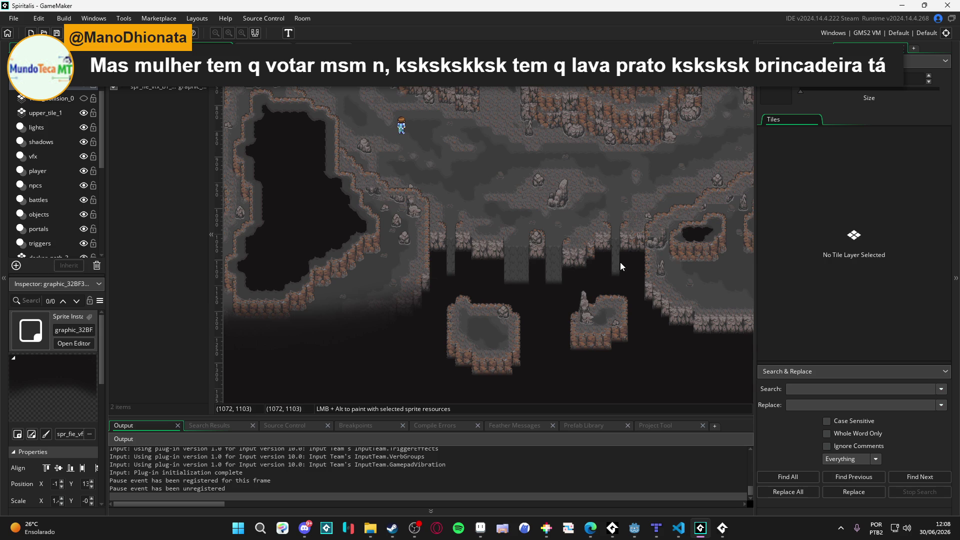
{"action": "scroll", "coordinate": [530, 265], "scroll_direction": "up", "scroll_amount": 3}
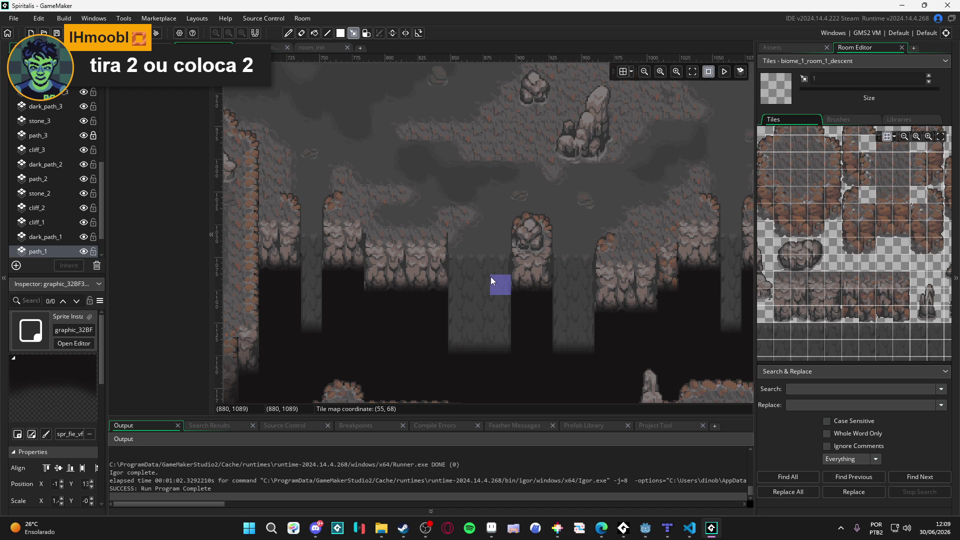
Widen the room canvas by resizing the side panel.
{"action": "left_click_drag", "start_coordinate": [755, 278], "coordinate": [783, 277]}
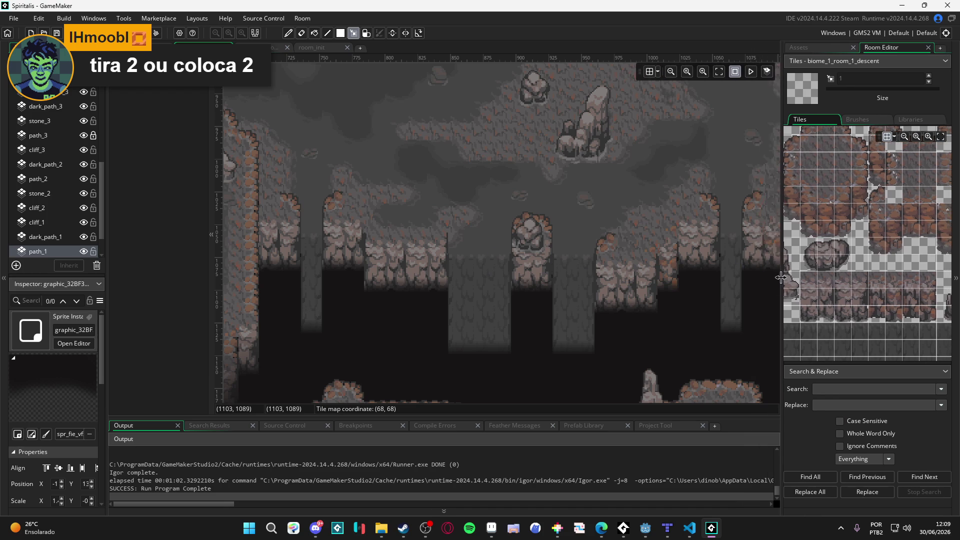
Open obj_vfx_ambient_fog from the vfx layer and view its Create event code.
{"action": "left_click", "coordinate": [814, 48]}
{"action": "scroll", "coordinate": [388, 169], "scroll_direction": "up", "scroll_amount": 5}
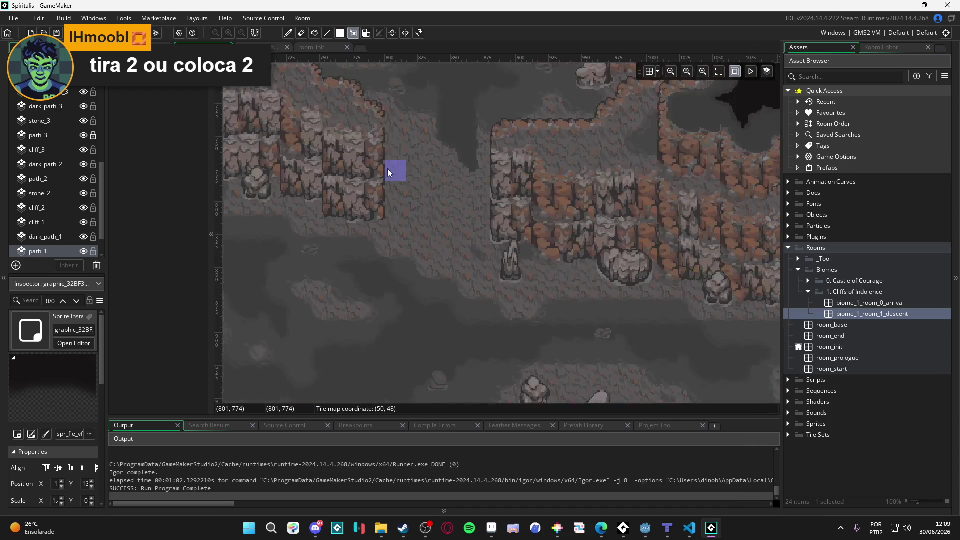
{"action": "scroll", "coordinate": [388, 169], "scroll_direction": "down", "scroll_amount": 5}
{"action": "scroll", "coordinate": [50, 170], "scroll_direction": "up", "scroll_amount": 10}
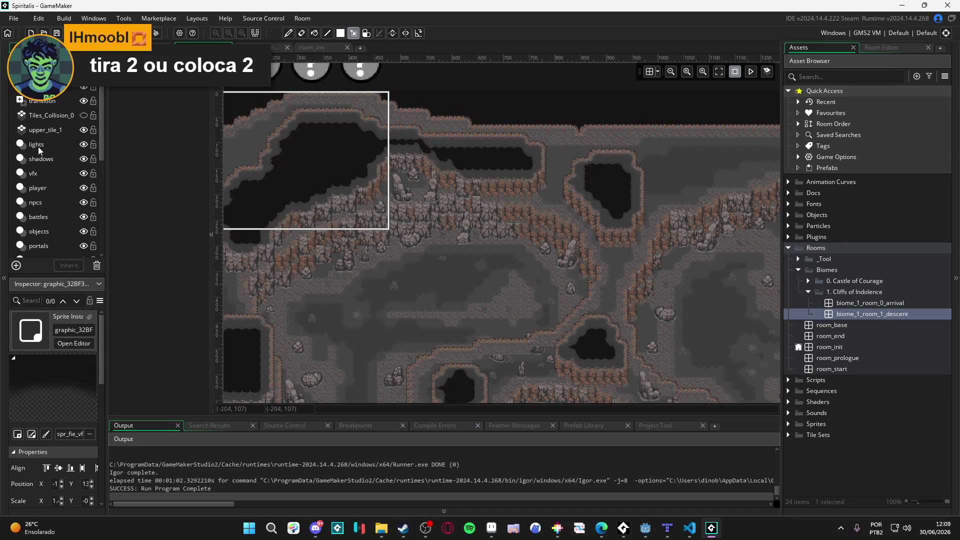
{"action": "left_click", "coordinate": [57, 172]}
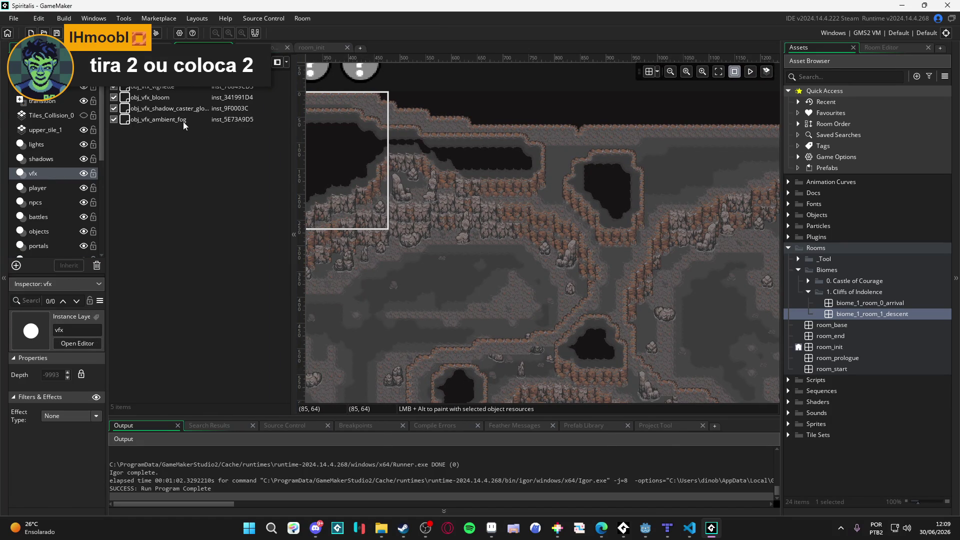
{"action": "double_click", "coordinate": [186, 125]}
{"action": "left_click", "coordinate": [502, 176]}
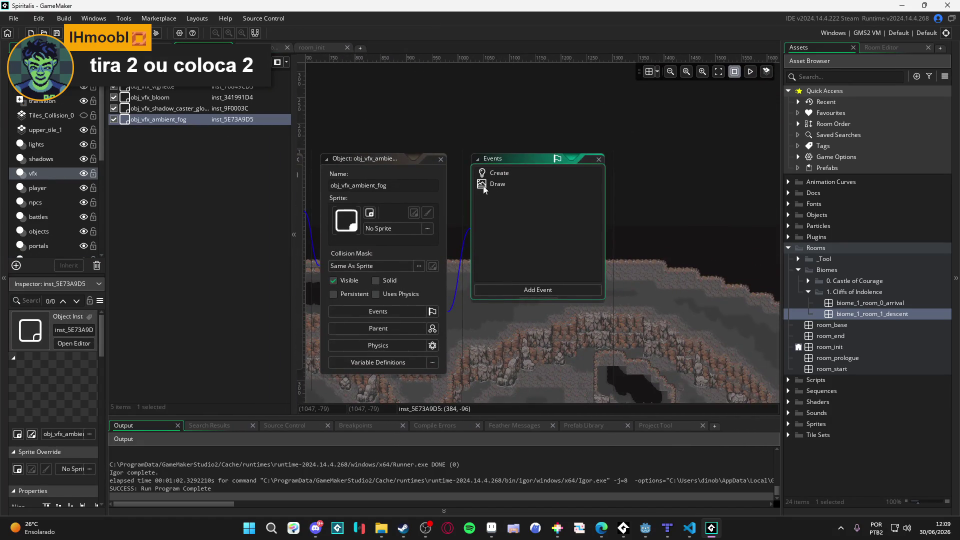
{"action": "left_click", "coordinate": [484, 189]}
{"action": "left_click", "coordinate": [482, 150]}
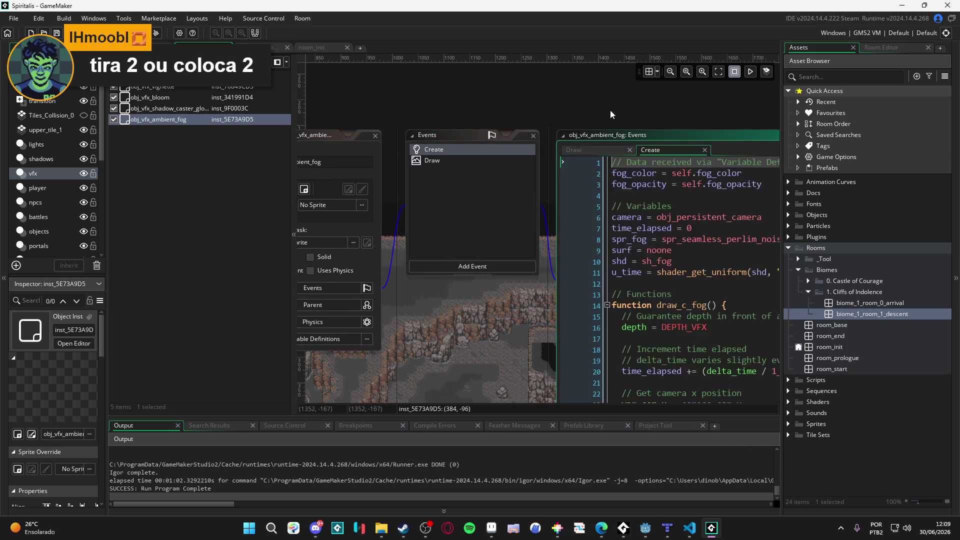
Trace the shd variable in shader_set(shd) and open the referenced sh_fog shader.
{"action": "left_click_drag", "start_coordinate": [559, 126], "coordinate": [351, 126]}
{"action": "scroll", "coordinate": [556, 173], "scroll_direction": "down", "scroll_amount": 5}
{"action": "scroll", "coordinate": [556, 173], "scroll_direction": "up", "scroll_amount": 3}
{"action": "scroll", "coordinate": [549, 176], "scroll_direction": "down", "scroll_amount": 5}
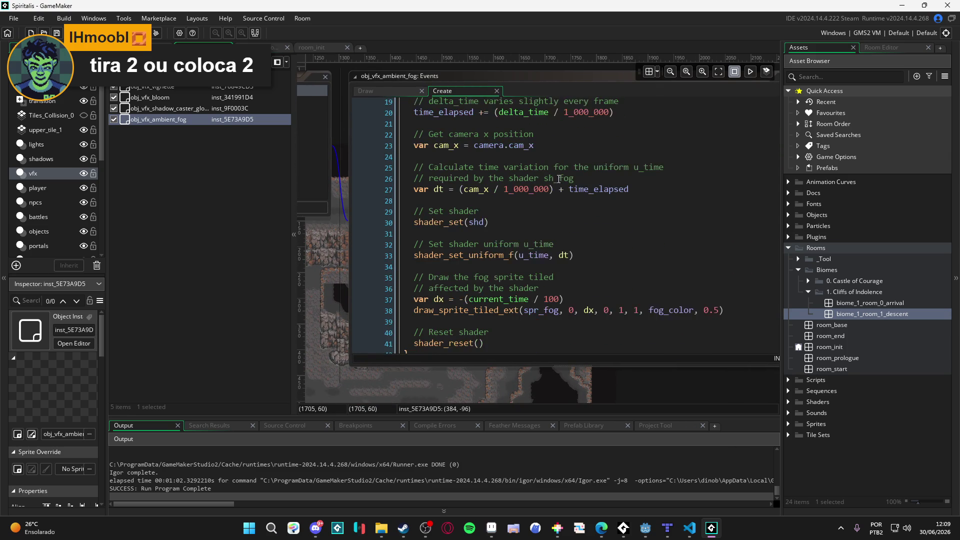
{"action": "scroll", "coordinate": [549, 176], "scroll_direction": "down", "scroll_amount": 1}
{"action": "scroll", "coordinate": [465, 228], "scroll_direction": "up", "scroll_amount": 3}
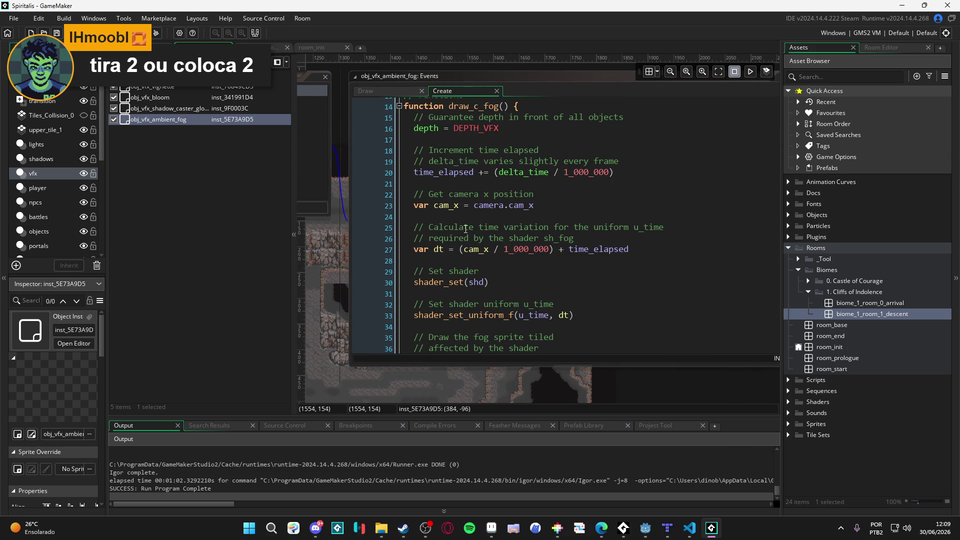
{"action": "left_click", "coordinate": [440, 283]}
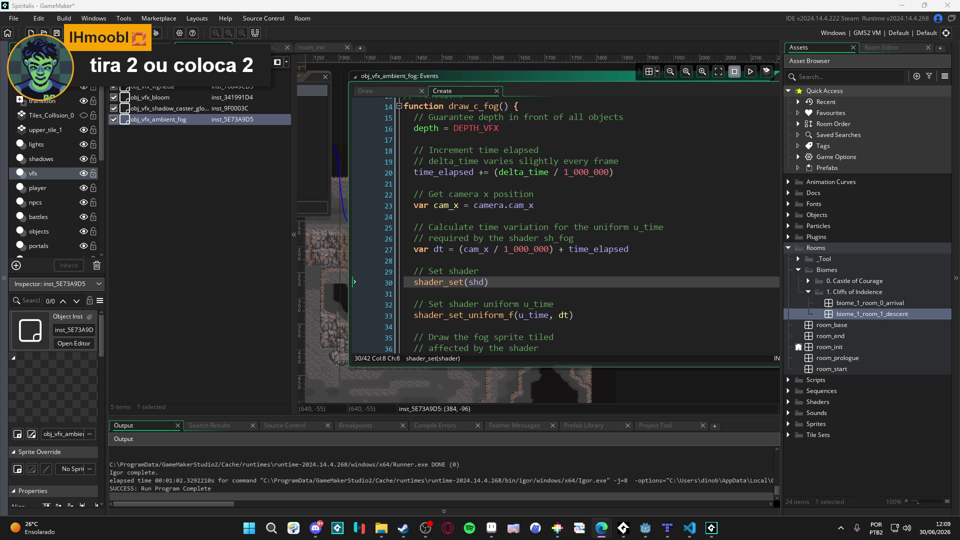
{"action": "scroll", "coordinate": [481, 299], "scroll_direction": "up", "scroll_amount": 1}
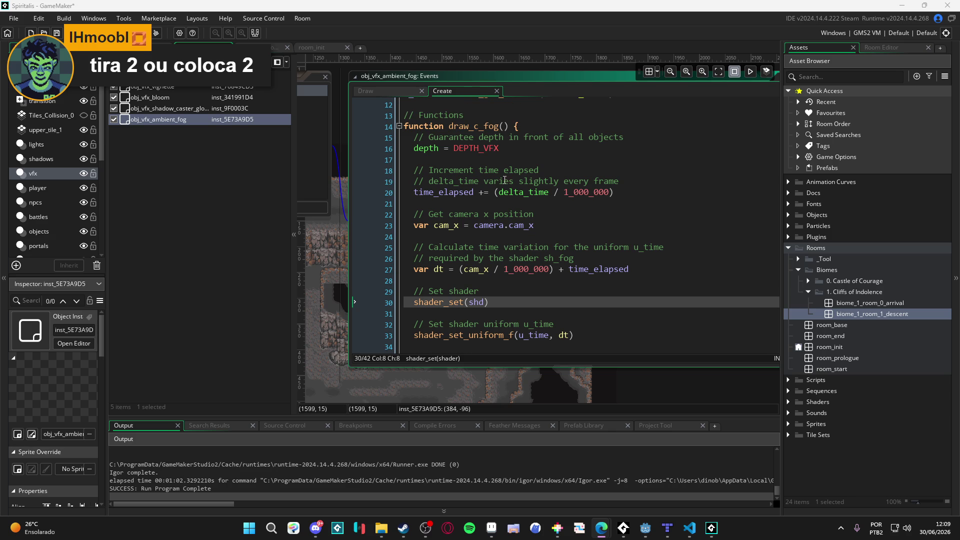
{"action": "left_click", "coordinate": [480, 299]}
{"action": "scroll", "coordinate": [470, 250], "scroll_direction": "up", "scroll_amount": 4}
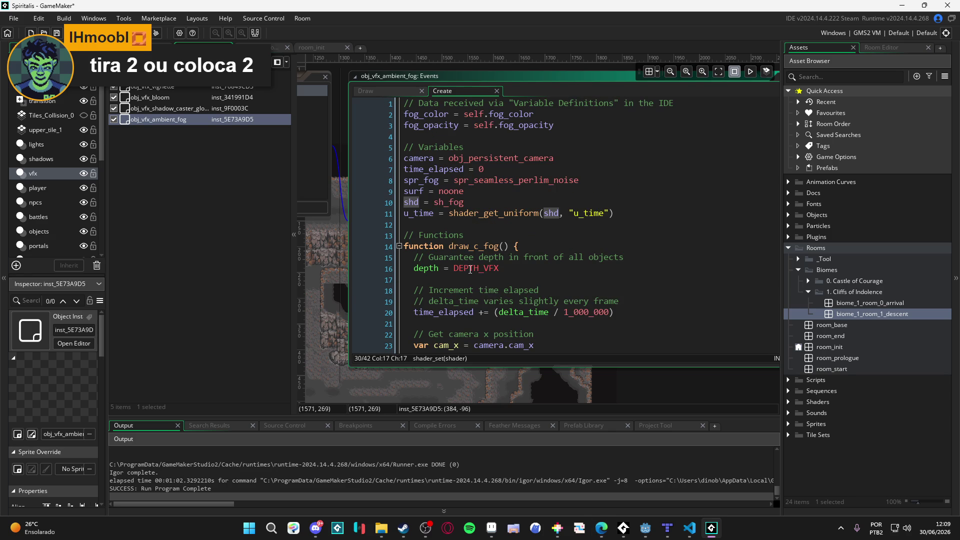
{"action": "middle_click", "coordinate": [458, 205]}
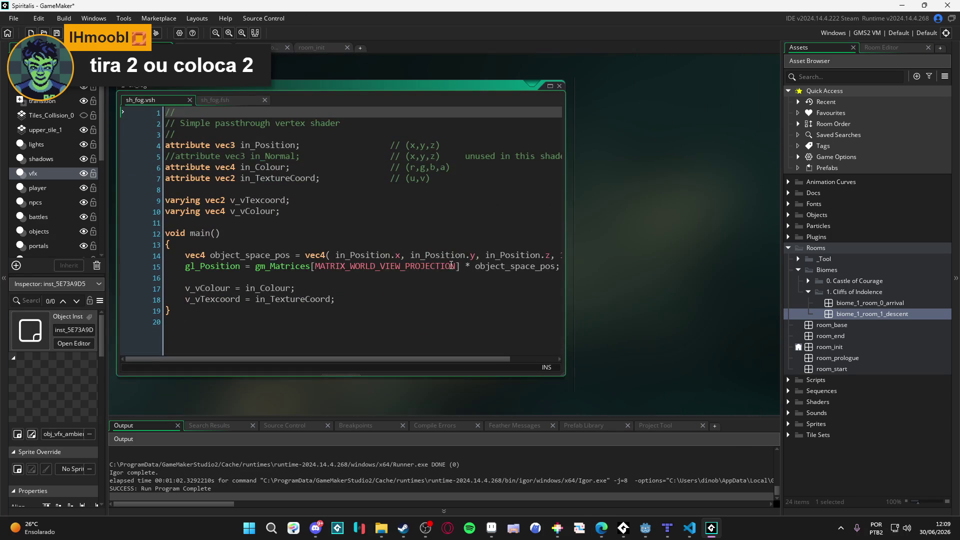
View the sh_fog.fsh fragment code maximized in its own tab, then leave it.
{"action": "left_click", "coordinate": [231, 100]}
{"action": "left_click", "coordinate": [550, 86]}
{"action": "scroll", "coordinate": [350, 260], "scroll_direction": "down", "scroll_amount": 10}
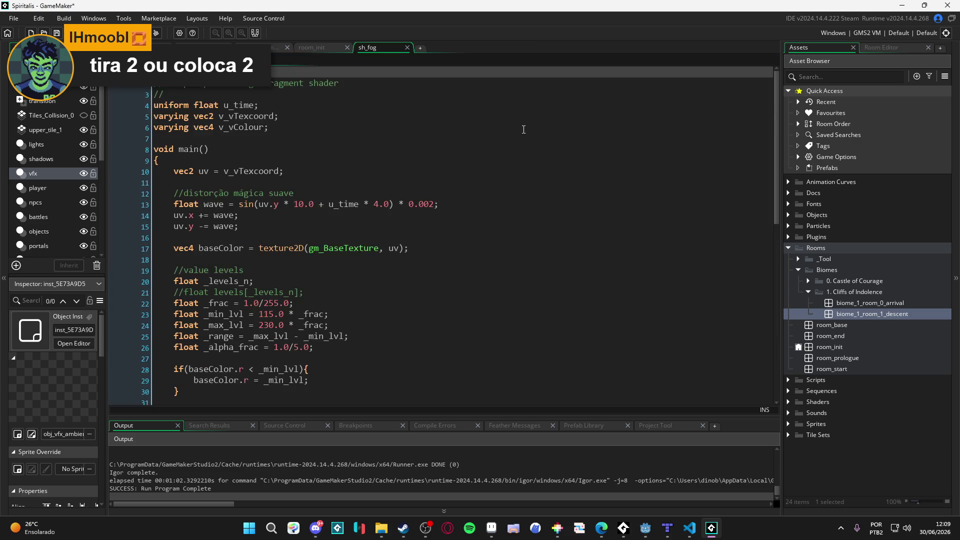
{"action": "scroll", "coordinate": [351, 260], "scroll_direction": "up", "scroll_amount": 12}
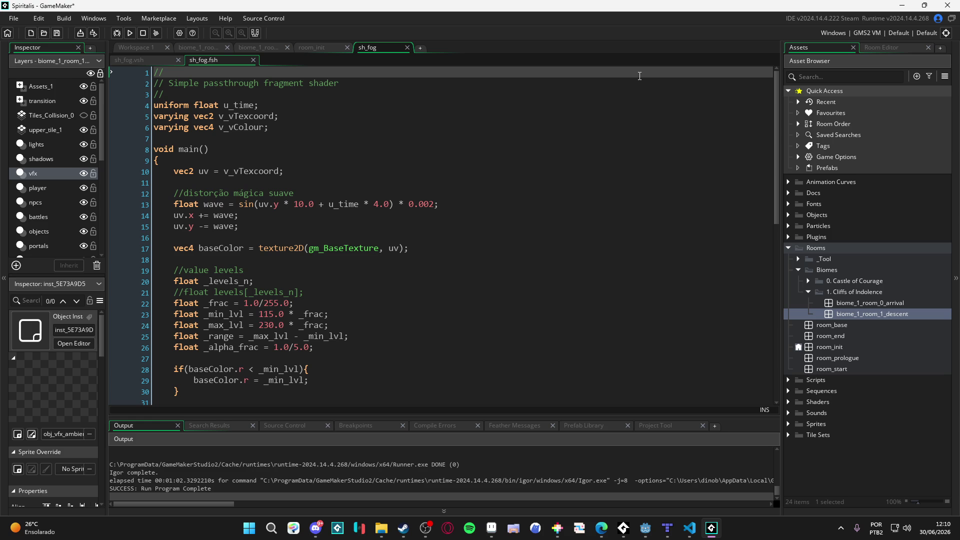
{"action": "left_click", "coordinate": [330, 47]}
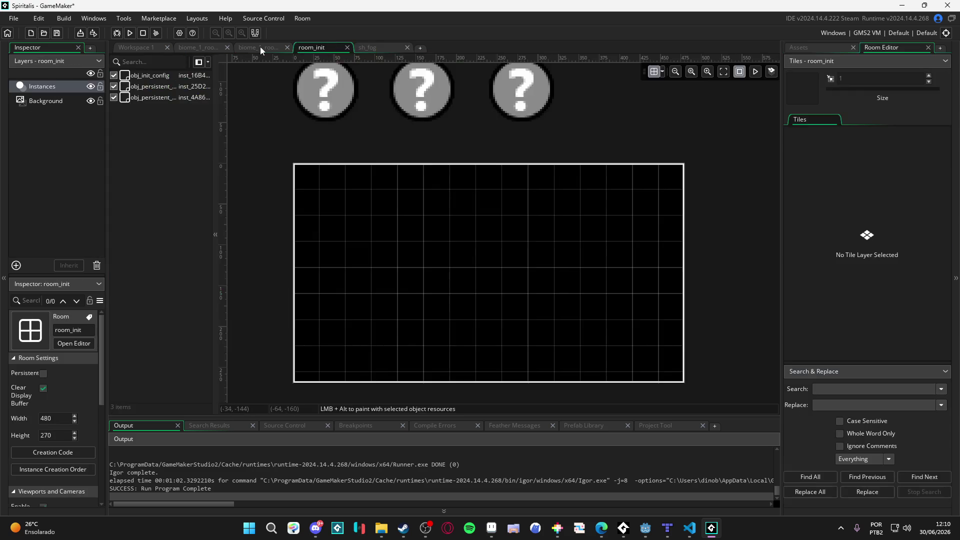
Return to the biome_1_room_1_descent room editor and close the leftover fog object windows.
{"action": "left_click", "coordinate": [266, 46]}
{"action": "left_click", "coordinate": [185, 48]}
{"action": "left_click", "coordinate": [149, 51]}
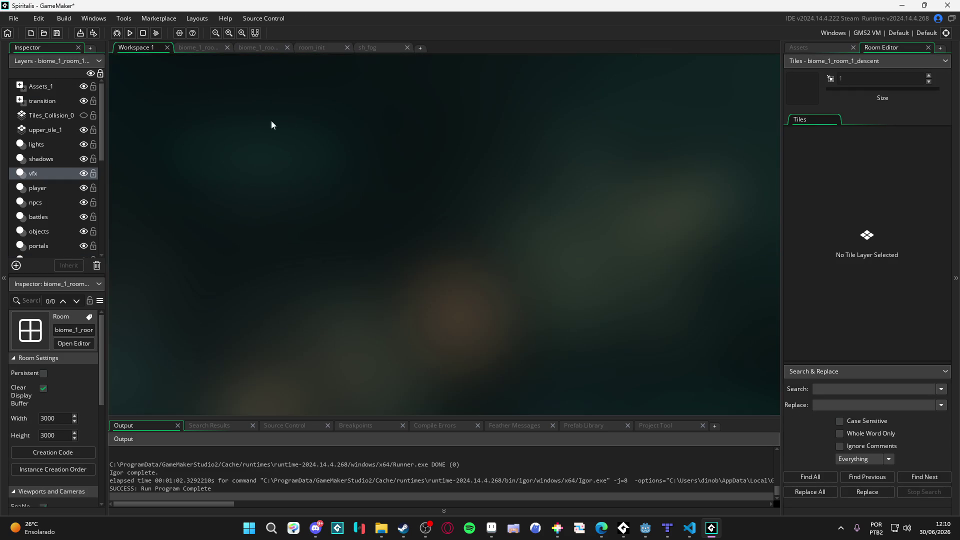
{"action": "left_click", "coordinate": [194, 52]}
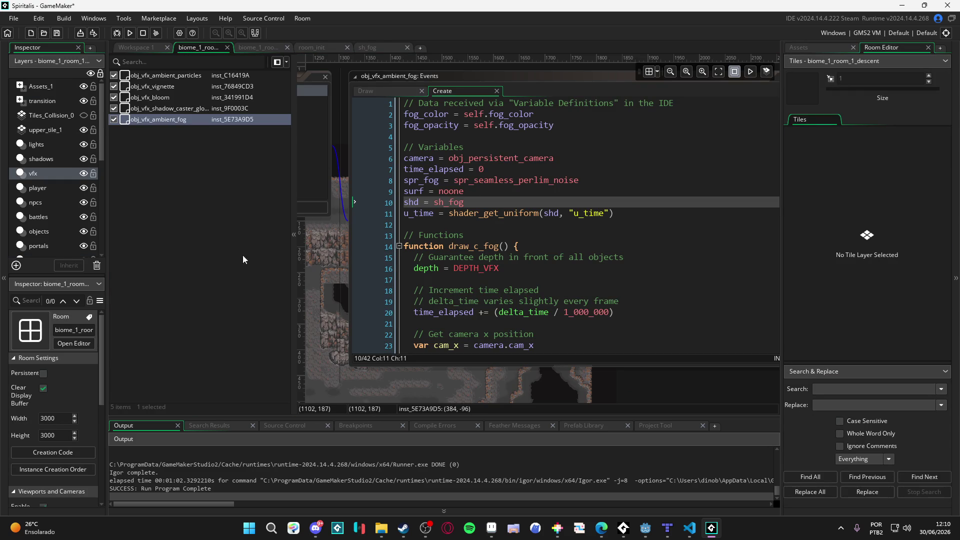
{"action": "left_click_drag", "start_coordinate": [338, 96], "coordinate": [605, 244]}
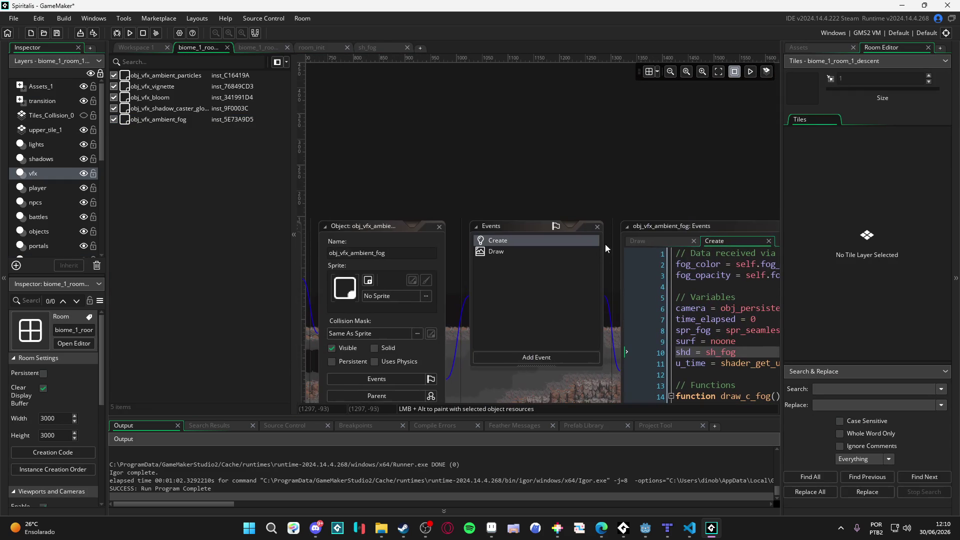
{"action": "left_click", "coordinate": [439, 227]}
{"action": "mouse_move", "coordinate": [553, 323]}
{"action": "left_mouse_down"}
{"action": "mouse_move", "coordinate": [487, 150]}
{"action": "mouse_move", "coordinate": [524, 101]}
{"action": "mouse_move", "coordinate": [559, 214]}
{"action": "mouse_move", "coordinate": [613, 236]}
{"action": "mouse_move", "coordinate": [517, 242]}
{"action": "left_mouse_up"}
{"action": "scroll", "coordinate": [613, 236], "scroll_direction": "up", "scroll_amount": 2}
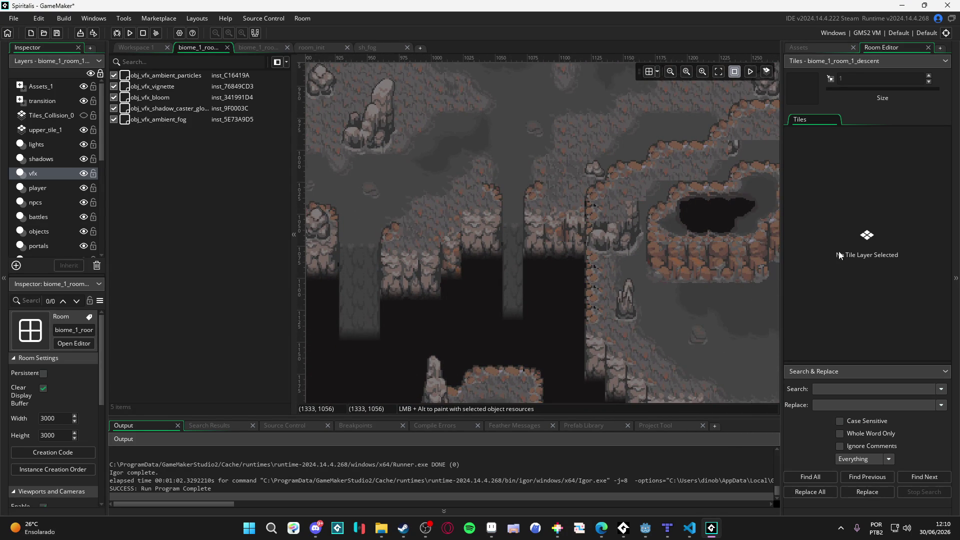
Select the path_1 tile layer and open its tile libraries and Tile Animation editor.
{"action": "left_click", "coordinate": [805, 48]}
{"action": "left_click", "coordinate": [885, 48]}
{"action": "left_click_drag", "start_coordinate": [579, 265], "coordinate": [542, 260]}
{"action": "left_click", "coordinate": [476, 236]}
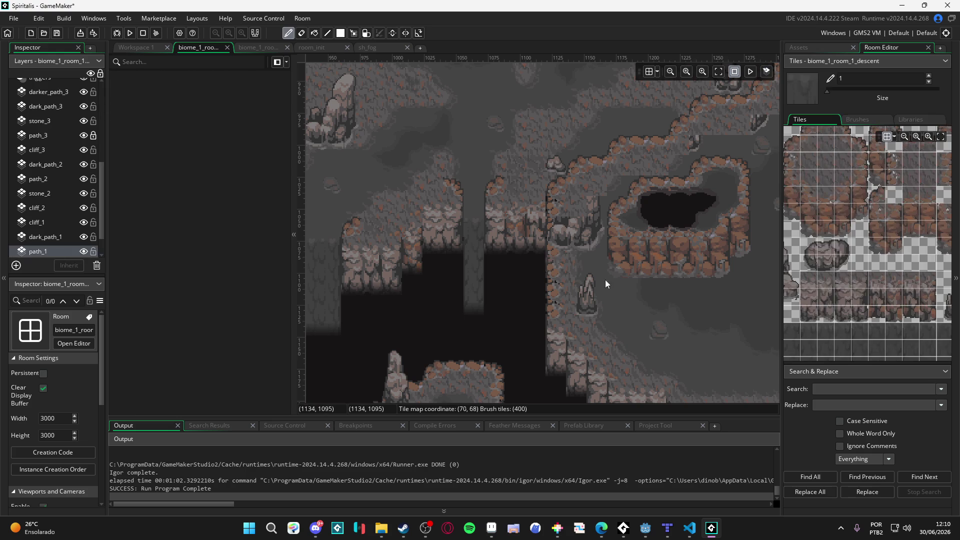
{"action": "left_click", "coordinate": [870, 120]}
{"action": "left_click", "coordinate": [903, 122]}
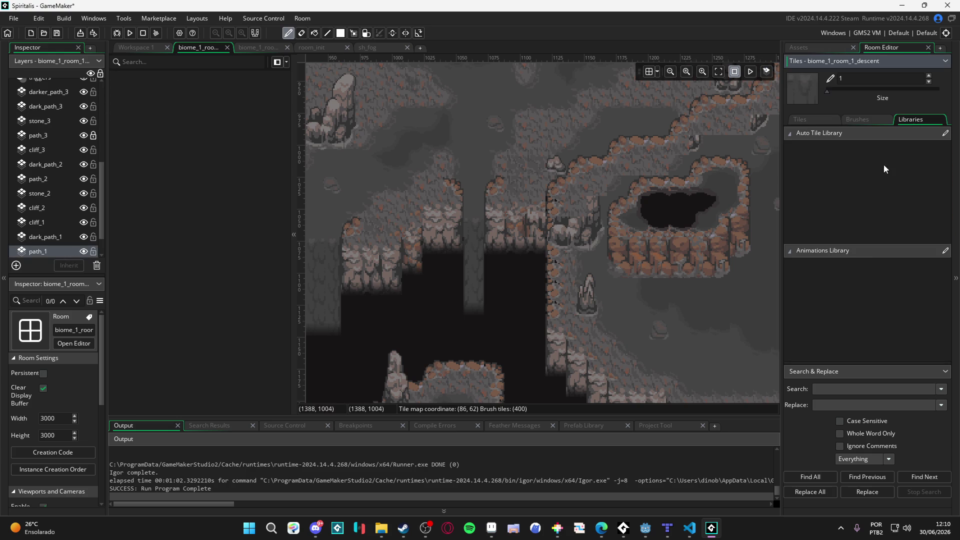
{"action": "left_click", "coordinate": [944, 251]}
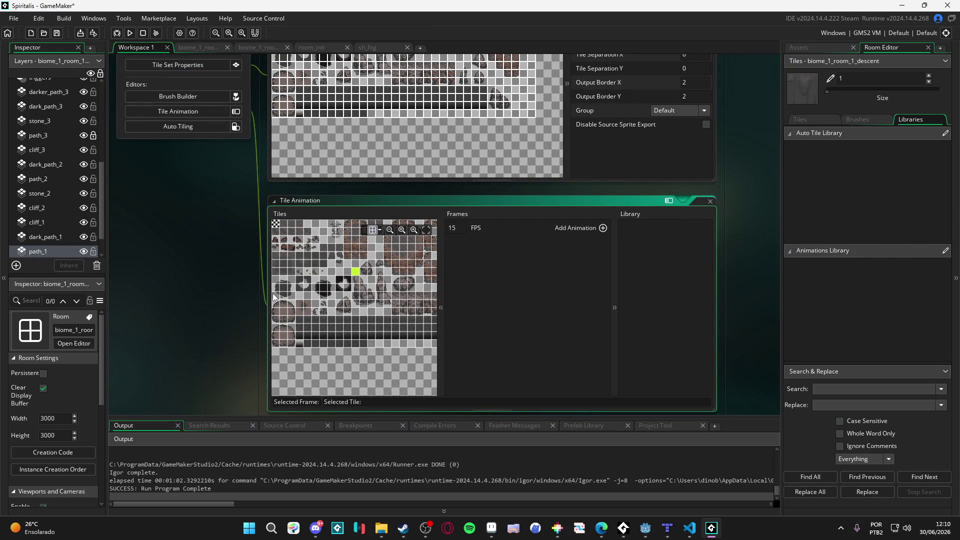
Enlarge the Tile Animation editor and add a new tile animation.
{"action": "left_click_drag", "start_coordinate": [270, 298], "coordinate": [169, 297]}
{"action": "mouse_move", "coordinate": [611, 199]}
{"action": "left_mouse_down"}
{"action": "mouse_move", "coordinate": [610, 41]}
{"action": "mouse_move", "coordinate": [611, 70]}
{"action": "left_mouse_up"}
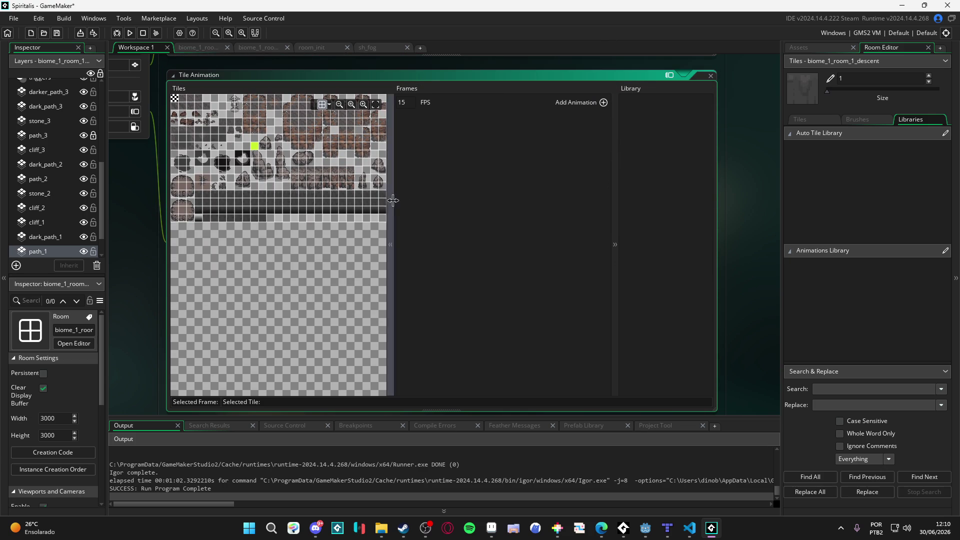
{"action": "left_click_drag", "start_coordinate": [390, 244], "coordinate": [485, 244]}
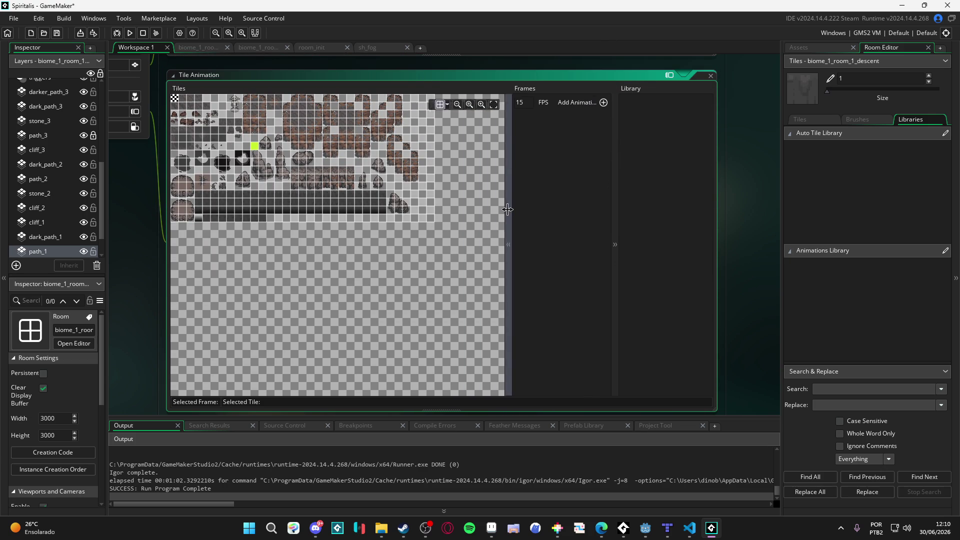
{"action": "left_click", "coordinate": [600, 105]}
{"action": "left_click", "coordinate": [518, 125]}
{"action": "left_click", "coordinate": [534, 124]}
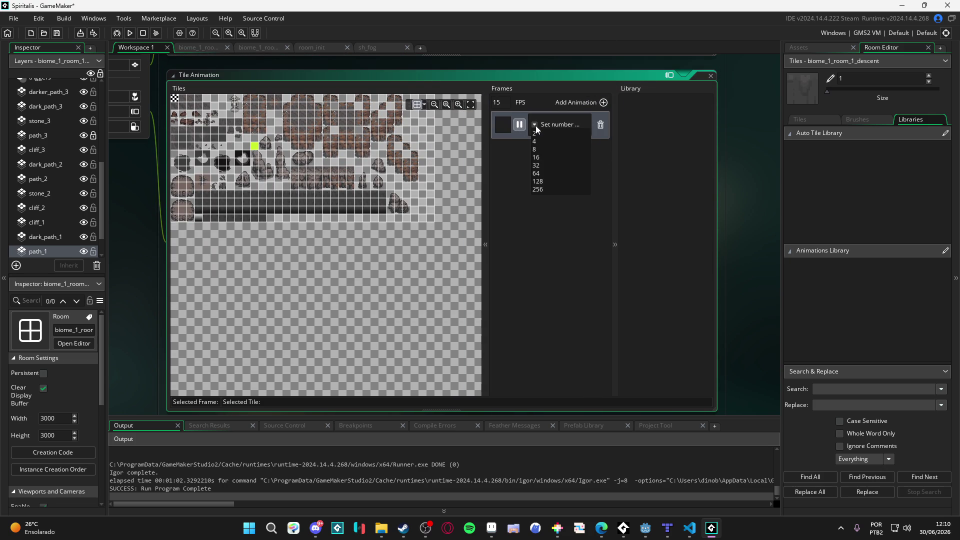
{"action": "left_click", "coordinate": [551, 143]}
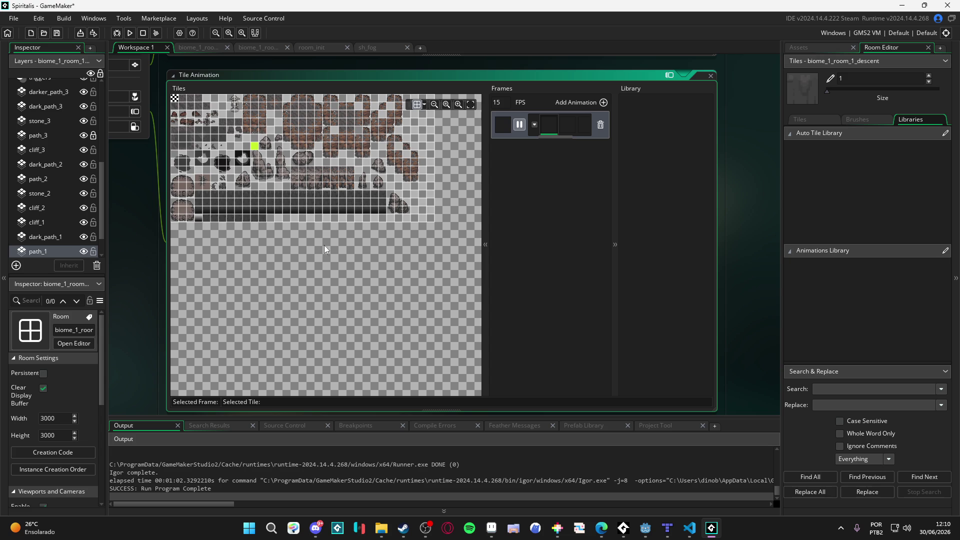
Hide the tile grid and pan the tileset to find the wall tiles.
{"action": "scroll", "coordinate": [269, 203], "scroll_direction": "up", "scroll_amount": 2}
{"action": "mouse_move", "coordinate": [267, 281]}
{"action": "left_mouse_down"}
{"action": "mouse_move", "coordinate": [400, 361]}
{"action": "mouse_move", "coordinate": [275, 316]}
{"action": "left_mouse_up"}
{"action": "left_click", "coordinate": [418, 107]}
{"action": "scroll", "coordinate": [294, 324], "scroll_direction": "up", "scroll_amount": 2}
{"action": "scroll", "coordinate": [292, 322], "scroll_direction": "up", "scroll_amount": 1}
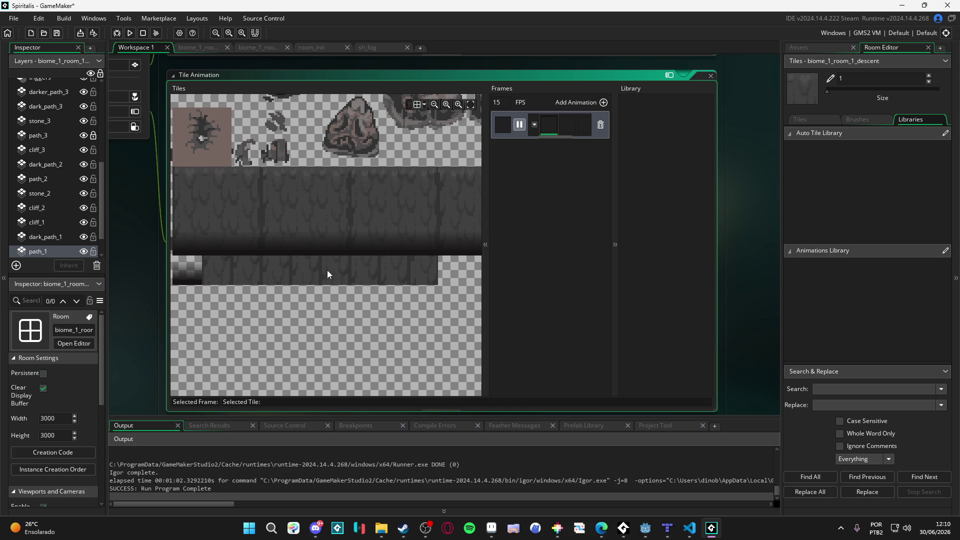
{"action": "scroll", "coordinate": [421, 276], "scroll_direction": "down", "scroll_amount": 3}
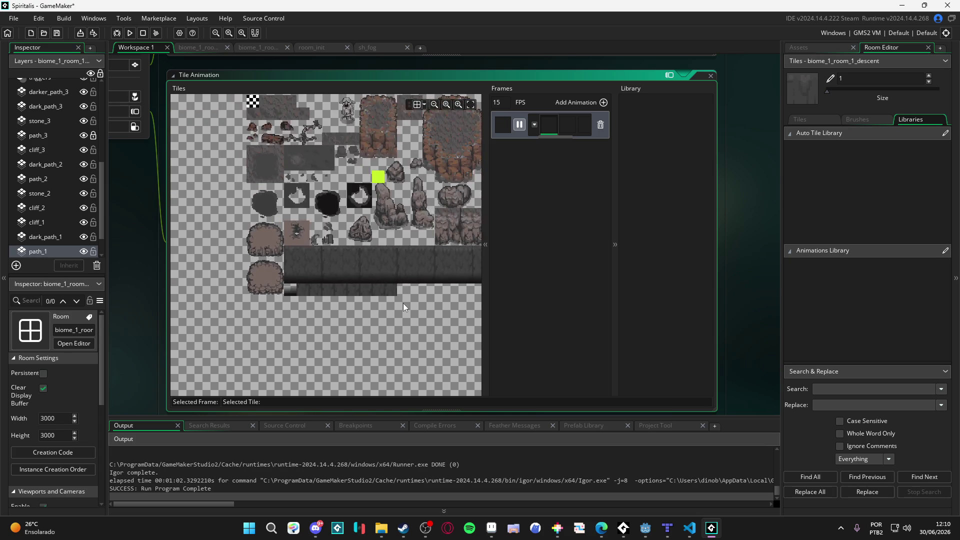
{"action": "mouse_move", "coordinate": [431, 272]}
{"action": "left_mouse_down"}
{"action": "mouse_move", "coordinate": [353, 272]}
{"action": "mouse_move", "coordinate": [368, 281]}
{"action": "left_mouse_up"}
{"action": "mouse_move", "coordinate": [282, 279]}
{"action": "left_mouse_down"}
{"action": "mouse_move", "coordinate": [371, 286]}
{"action": "mouse_move", "coordinate": [278, 286]}
{"action": "mouse_move", "coordinate": [309, 287]}
{"action": "mouse_move", "coordinate": [253, 274]}
{"action": "mouse_move", "coordinate": [307, 289]}
{"action": "left_mouse_up"}
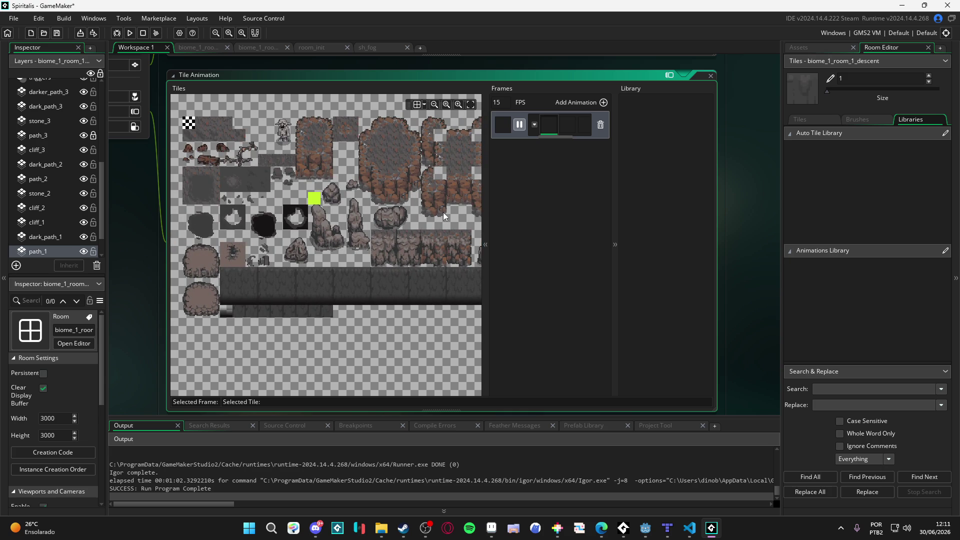
Give the first animation 8 frames and bring the dark wall strip into view.
{"action": "left_click", "coordinate": [534, 125]}
{"action": "left_click", "coordinate": [535, 149]}
{"action": "mouse_move", "coordinate": [619, 145]}
{"action": "left_mouse_down"}
{"action": "mouse_move", "coordinate": [697, 150]}
{"action": "mouse_move", "coordinate": [710, 160]}
{"action": "mouse_move", "coordinate": [692, 168]}
{"action": "mouse_move", "coordinate": [770, 170]}
{"action": "left_mouse_up"}
{"action": "mouse_move", "coordinate": [517, 231]}
{"action": "left_mouse_down"}
{"action": "mouse_move", "coordinate": [465, 225]}
{"action": "mouse_move", "coordinate": [508, 224]}
{"action": "left_mouse_up"}
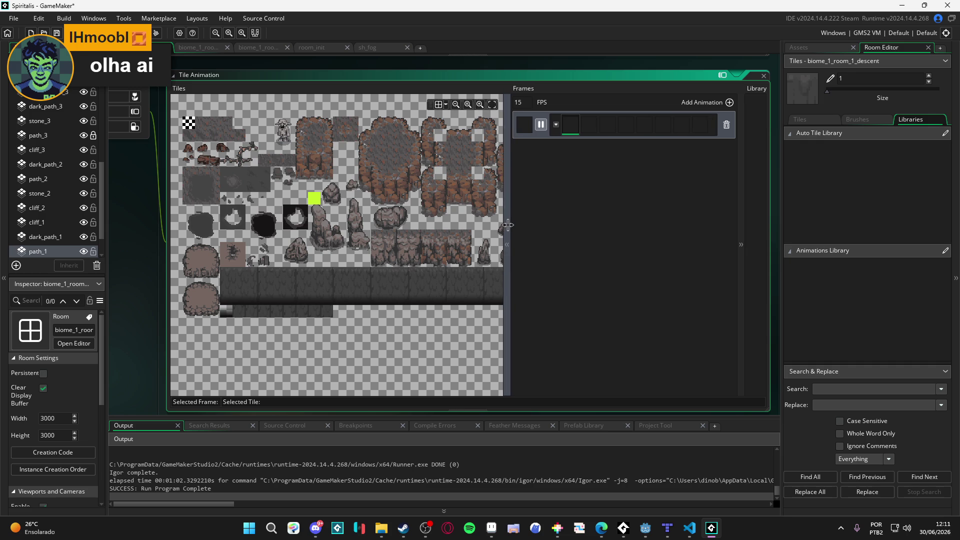
{"action": "mouse_move", "coordinate": [356, 281]}
{"action": "left_mouse_down"}
{"action": "mouse_move", "coordinate": [328, 268]}
{"action": "mouse_move", "coordinate": [337, 292]}
{"action": "left_mouse_up"}
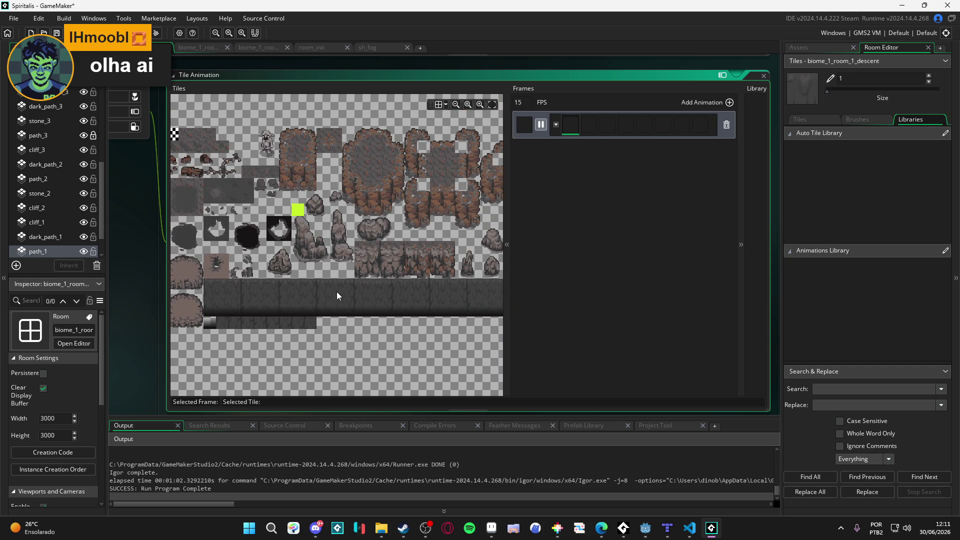
Fill the first animation's frames with consecutive dark wall tiles.
{"action": "left_click", "coordinate": [237, 276]}
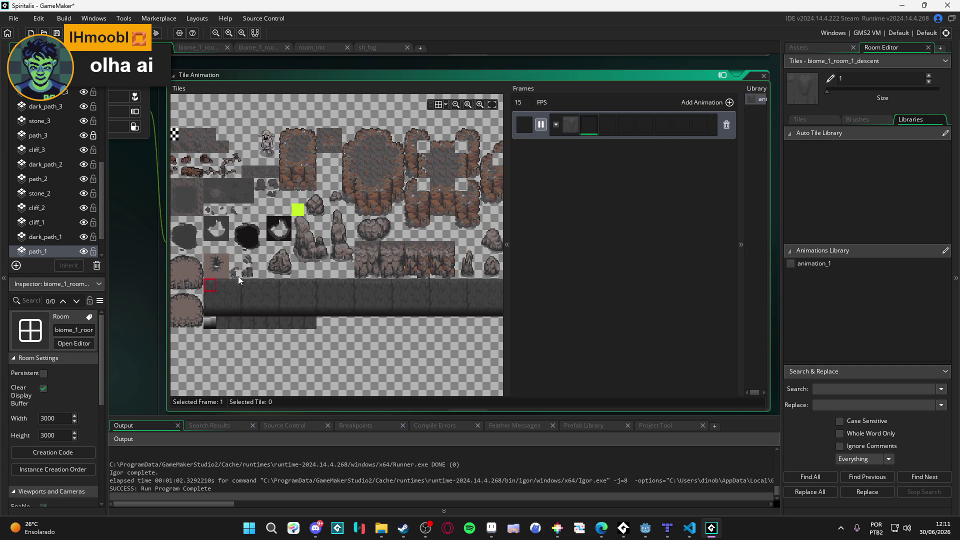
{"action": "left_click", "coordinate": [246, 284]}
{"action": "left_click", "coordinate": [285, 285]}
{"action": "left_click", "coordinate": [323, 285]}
{"action": "left_click", "coordinate": [360, 285]}
{"action": "left_click", "coordinate": [399, 285]}
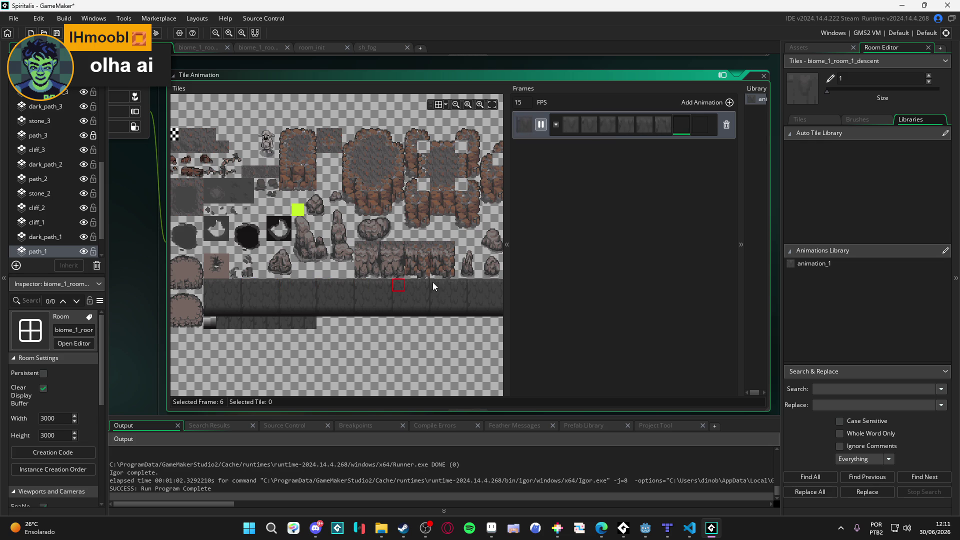
{"action": "left_click", "coordinate": [434, 286]}
{"action": "scroll", "coordinate": [419, 285], "scroll_direction": "right", "scroll_amount": 2}
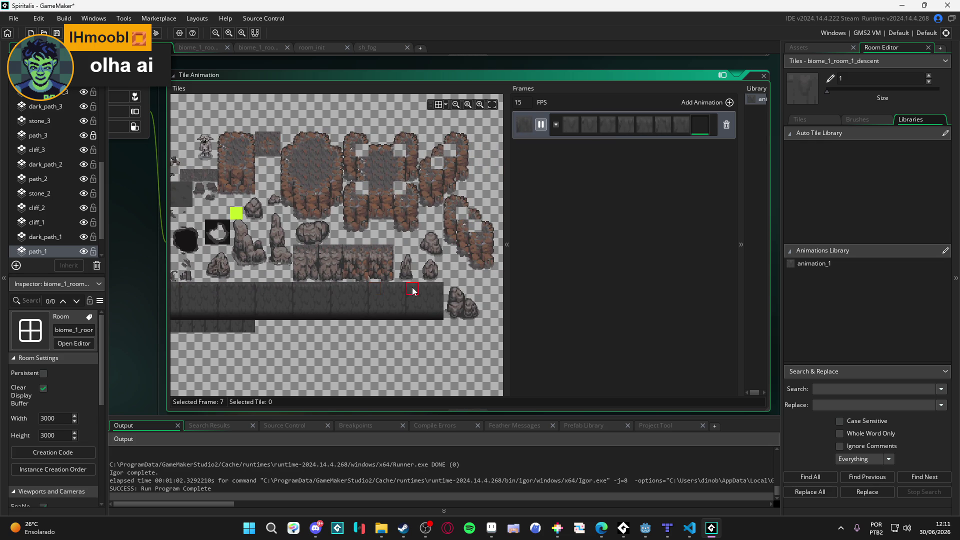
Add a second tile animation with 8 frames.
{"action": "left_click", "coordinate": [730, 103]}
{"action": "left_click", "coordinate": [555, 156]}
{"action": "left_click", "coordinate": [568, 192]}
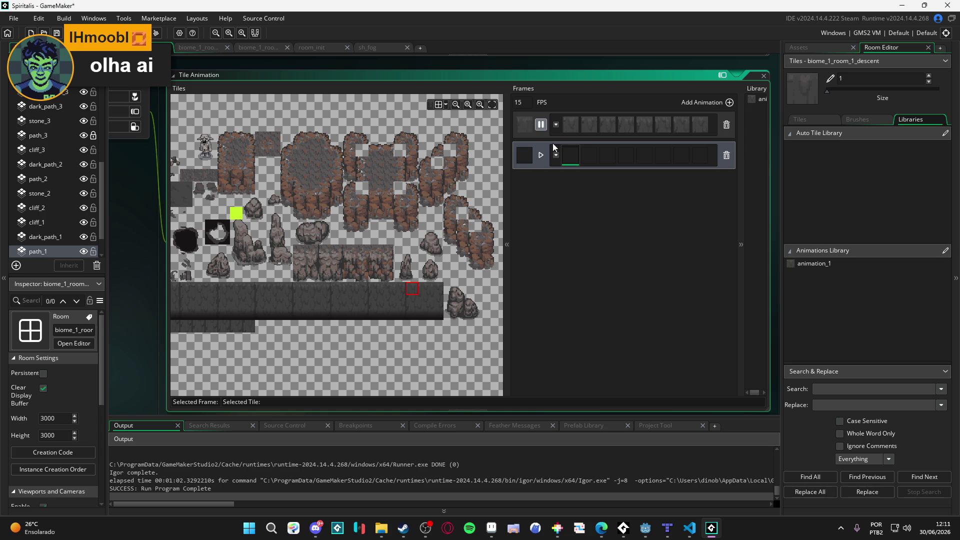
{"action": "left_click", "coordinate": [555, 155]}
{"action": "left_click", "coordinate": [572, 182]}
{"action": "scroll", "coordinate": [367, 307], "scroll_direction": "left", "scroll_amount": 2}
{"action": "scroll", "coordinate": [322, 295], "scroll_direction": "left", "scroll_amount": 3}
Fill all eight frames of the second animation with consecutive wall tiles.
{"action": "left_click", "coordinate": [308, 291]}
{"action": "left_click", "coordinate": [348, 288]}
{"action": "left_click", "coordinate": [385, 290]}
{"action": "left_click", "coordinate": [438, 105]}
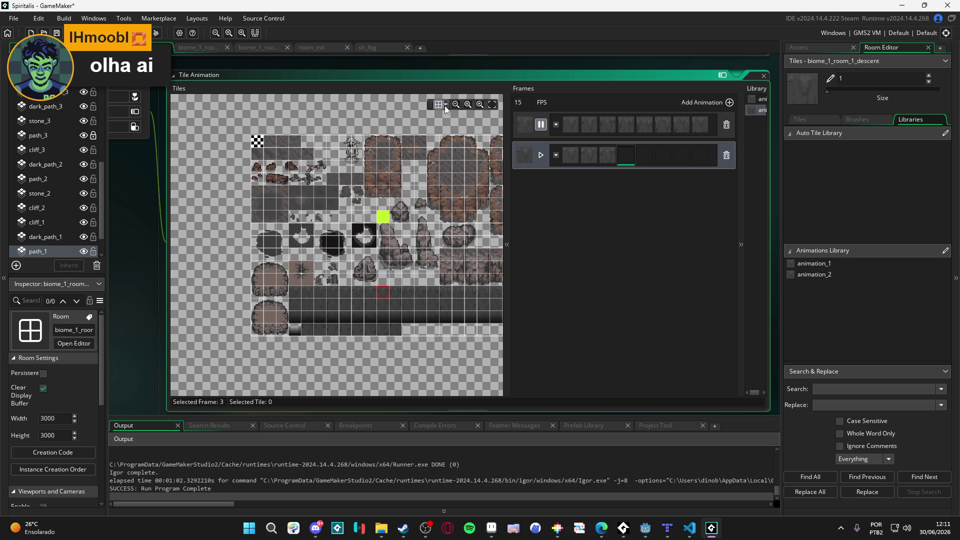
{"action": "left_click", "coordinate": [444, 106]}
{"action": "left_click", "coordinate": [424, 292]}
{"action": "left_click_drag", "start_coordinate": [446, 299], "coordinate": [358, 299]}
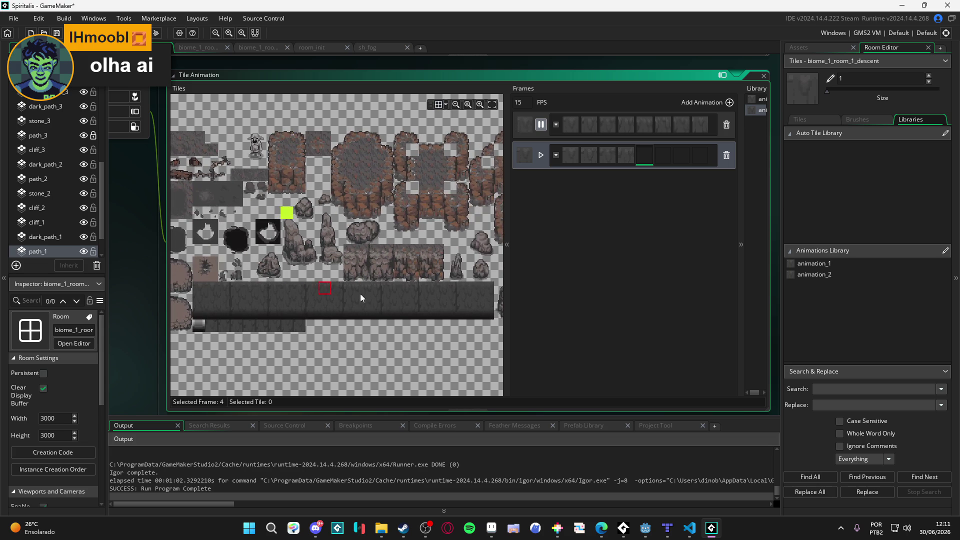
{"action": "left_click", "coordinate": [370, 287]}
{"action": "left_click", "coordinate": [425, 285]}
{"action": "left_click", "coordinate": [448, 285]}
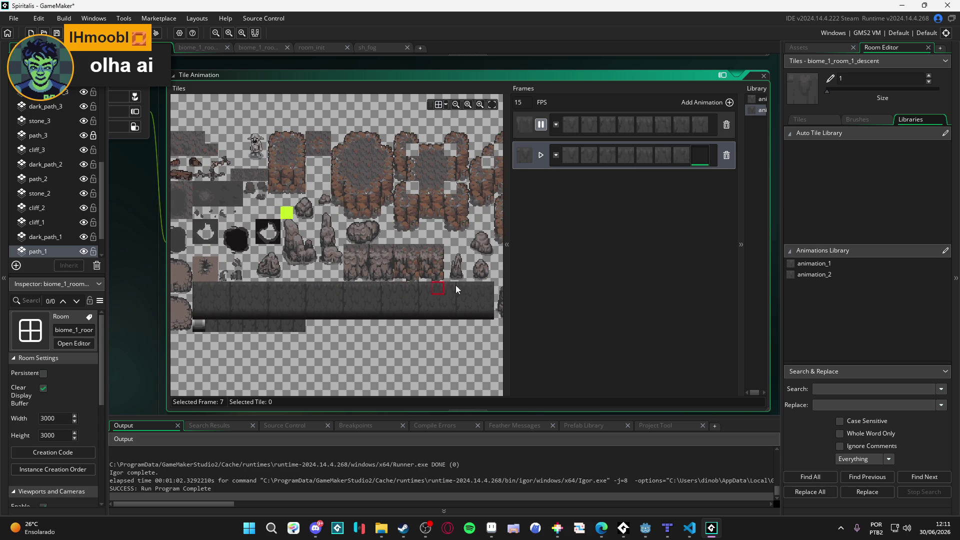
{"action": "left_click", "coordinate": [475, 289]}
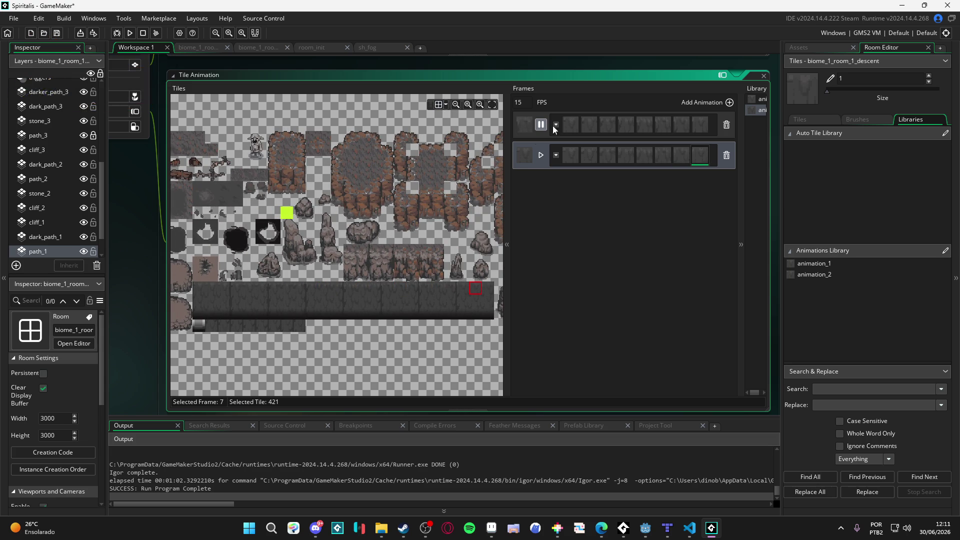
Add a third 8-frame animation and fill it with eight consecutive wall tiles.
{"action": "left_click", "coordinate": [729, 102]}
{"action": "left_click", "coordinate": [560, 185]}
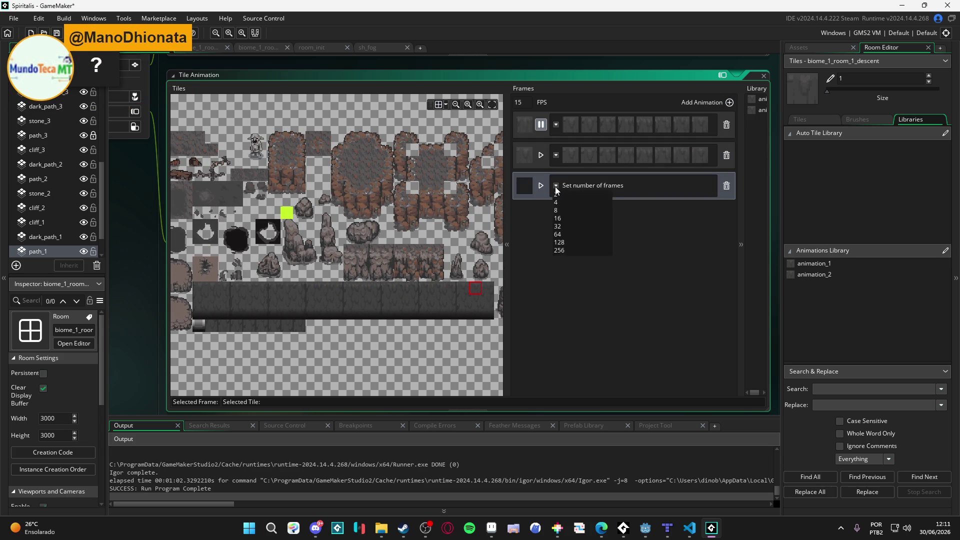
{"action": "left_click", "coordinate": [572, 212]}
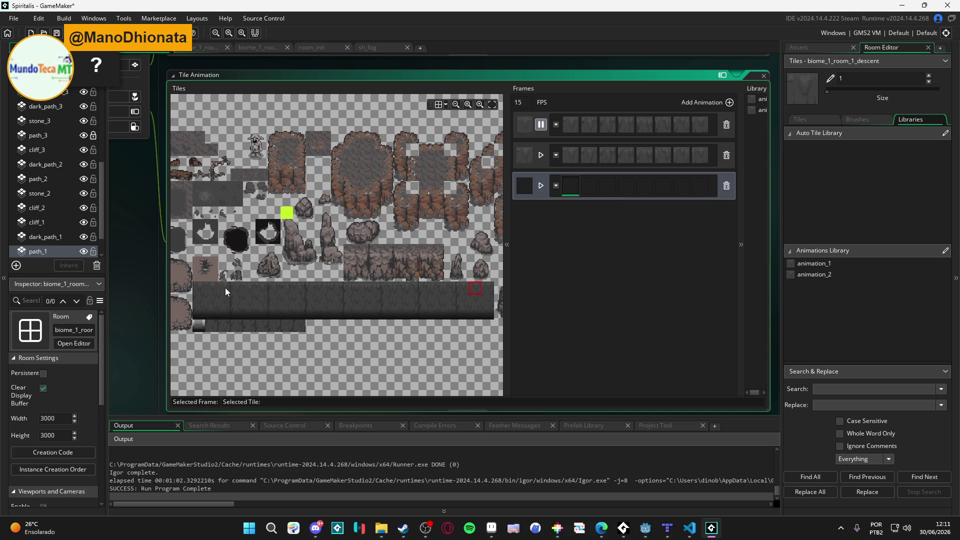
{"action": "left_click", "coordinate": [225, 288]}
{"action": "left_click", "coordinate": [277, 285]}
{"action": "left_click", "coordinate": [299, 288]}
{"action": "left_click", "coordinate": [338, 288]}
{"action": "left_click", "coordinate": [376, 287]}
{"action": "left_click", "coordinate": [412, 287]}
{"action": "left_click", "coordinate": [450, 288]}
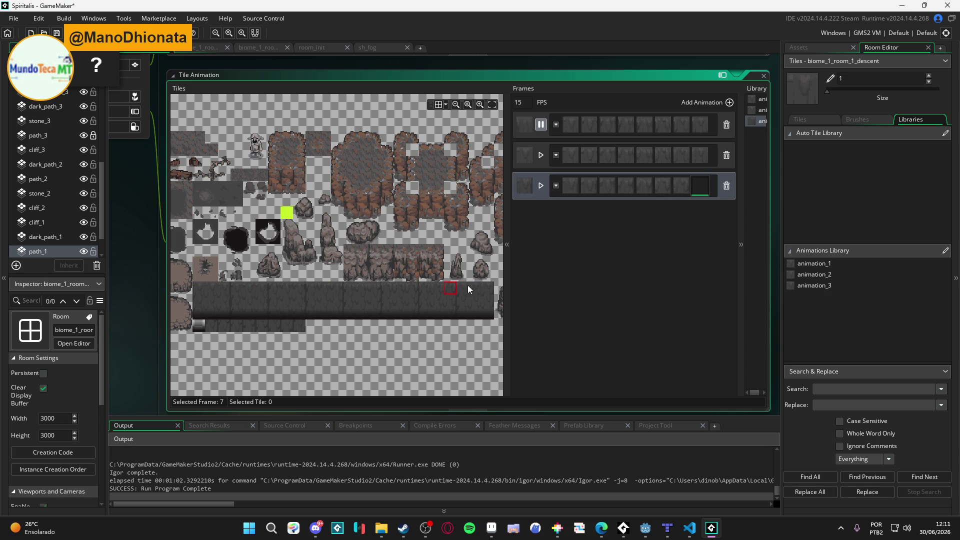
{"action": "left_click", "coordinate": [485, 288]}
Add a fourth 8-frame animation and fill its frames with consecutive wall tiles.
{"action": "left_click", "coordinate": [729, 102]}
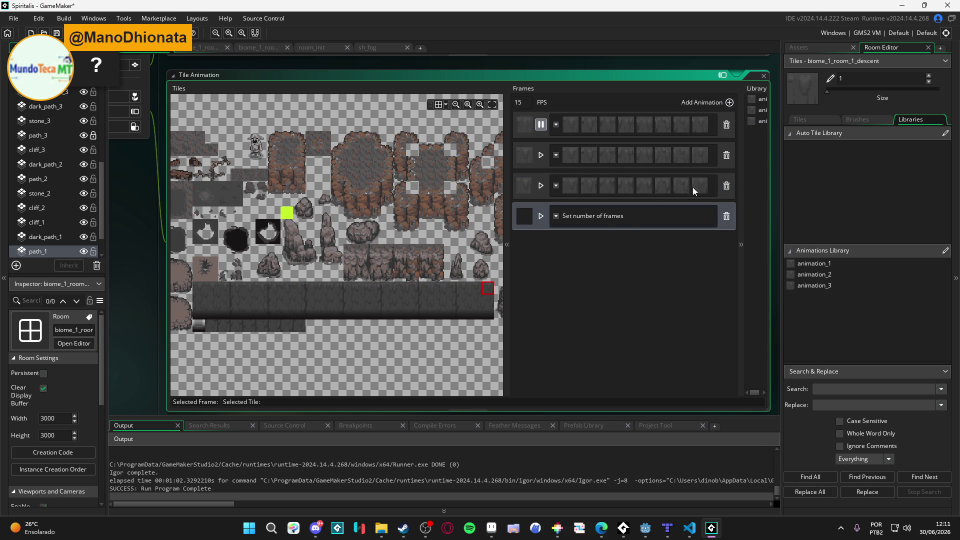
{"action": "left_click", "coordinate": [555, 216]}
{"action": "left_click", "coordinate": [572, 242]}
{"action": "left_click", "coordinate": [223, 299]}
{"action": "left_click", "coordinate": [236, 300]}
{"action": "left_click", "coordinate": [274, 300]}
{"action": "left_click", "coordinate": [345, 299]}
{"action": "left_click", "coordinate": [387, 300]}
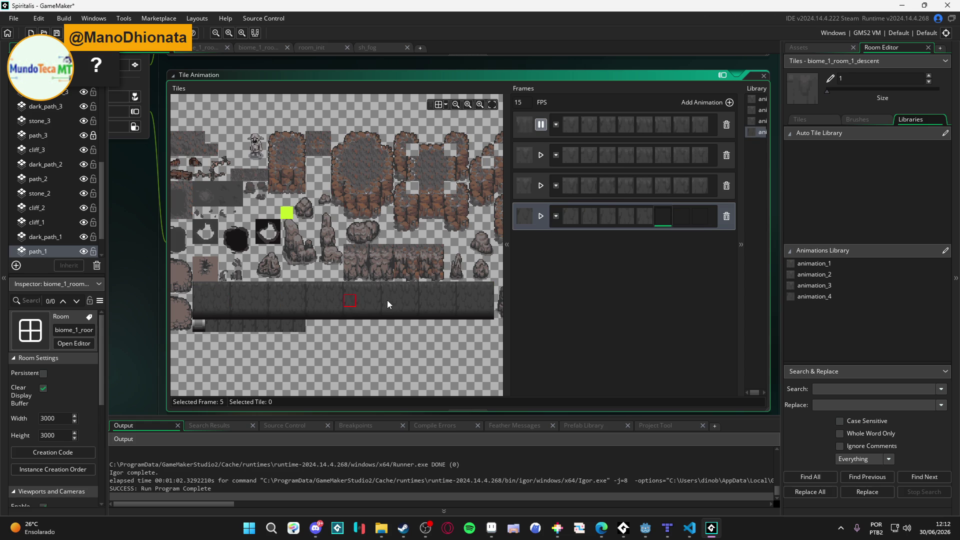
{"action": "left_click", "coordinate": [463, 302]}
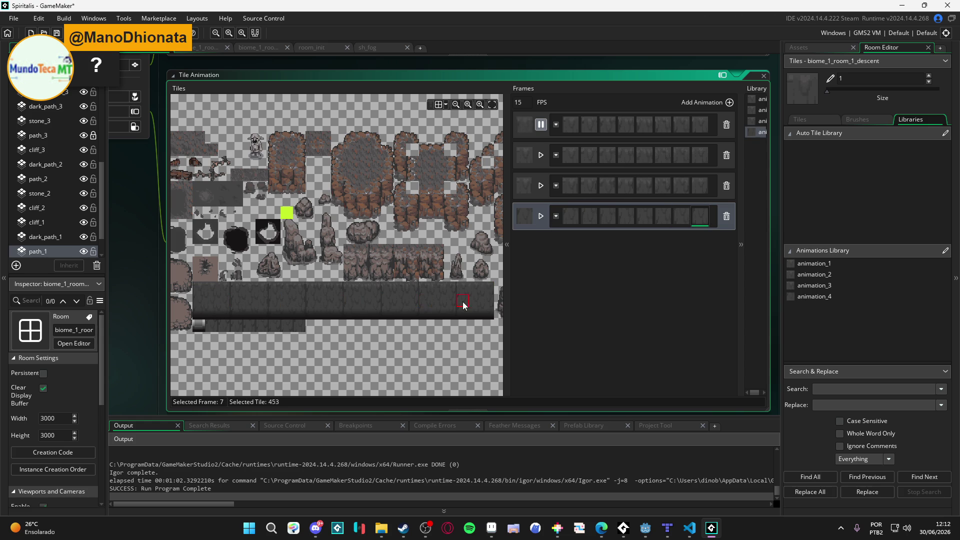
Add a fifth 8-frame animation and fill it with eight consecutive wall tiles.
{"action": "left_click", "coordinate": [729, 105]}
{"action": "left_click", "coordinate": [556, 247]}
{"action": "left_click", "coordinate": [574, 279]}
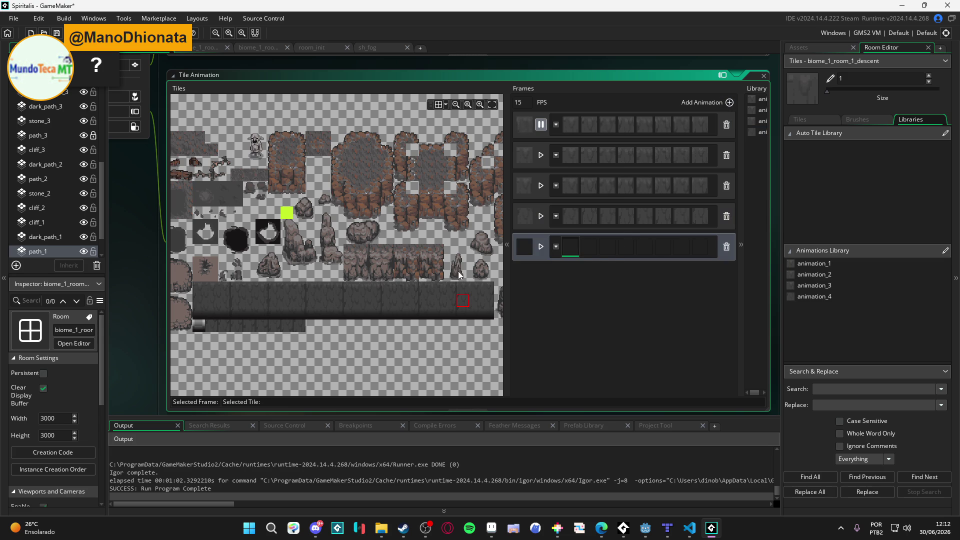
{"action": "left_click", "coordinate": [230, 300]}
{"action": "left_click", "coordinate": [265, 300]}
{"action": "left_click", "coordinate": [286, 301]}
{"action": "left_click", "coordinate": [323, 300]}
{"action": "left_click", "coordinate": [363, 301]}
{"action": "left_click", "coordinate": [400, 300]}
{"action": "left_click", "coordinate": [437, 300]}
{"action": "left_click", "coordinate": [475, 301]}
Add a sixth animation, set its frame count, and fill it with consecutive wall tiles.
{"action": "left_click", "coordinate": [730, 103]}
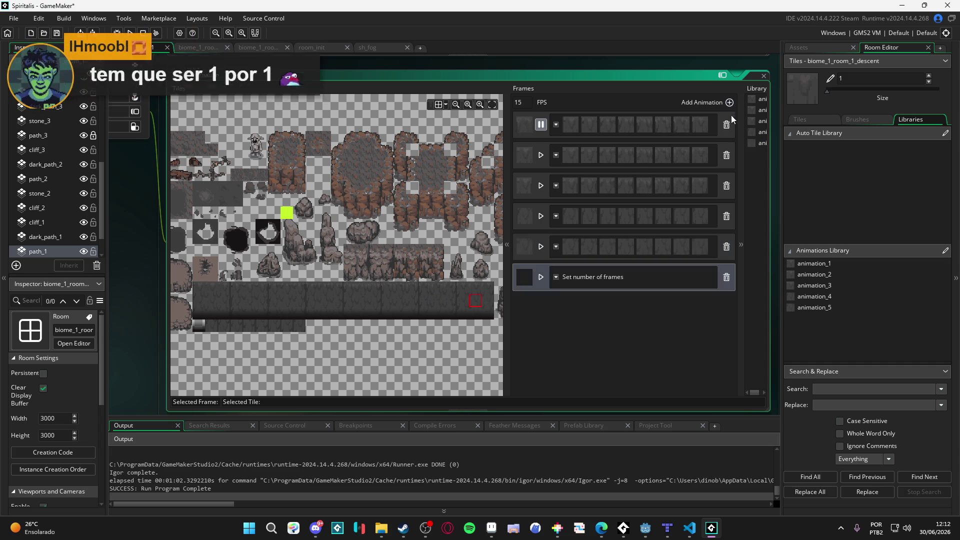
{"action": "left_click", "coordinate": [556, 277]}
{"action": "left_click", "coordinate": [578, 302]}
{"action": "left_click", "coordinate": [227, 301]}
{"action": "left_click", "coordinate": [305, 300]}
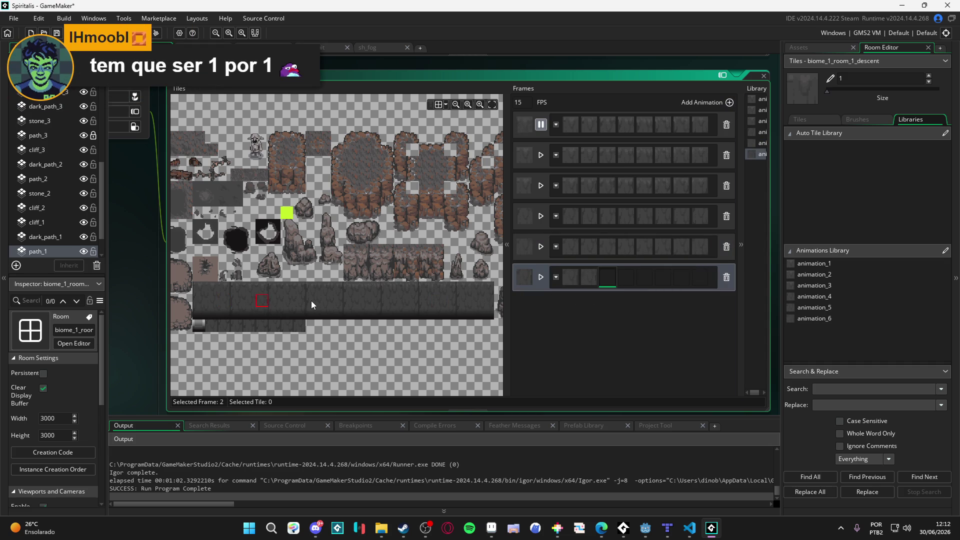
{"action": "left_click", "coordinate": [300, 298]}
{"action": "left_click", "coordinate": [337, 300]}
{"action": "left_click", "coordinate": [377, 298]}
{"action": "left_click", "coordinate": [415, 301]}
{"action": "left_click", "coordinate": [450, 300]}
{"action": "left_click", "coordinate": [493, 302]}
Add a seventh animation, set its frame count, and fill it with consecutive tiles.
{"action": "left_click", "coordinate": [728, 103]}
{"action": "left_click", "coordinate": [556, 307]}
{"action": "left_click", "coordinate": [575, 333]}
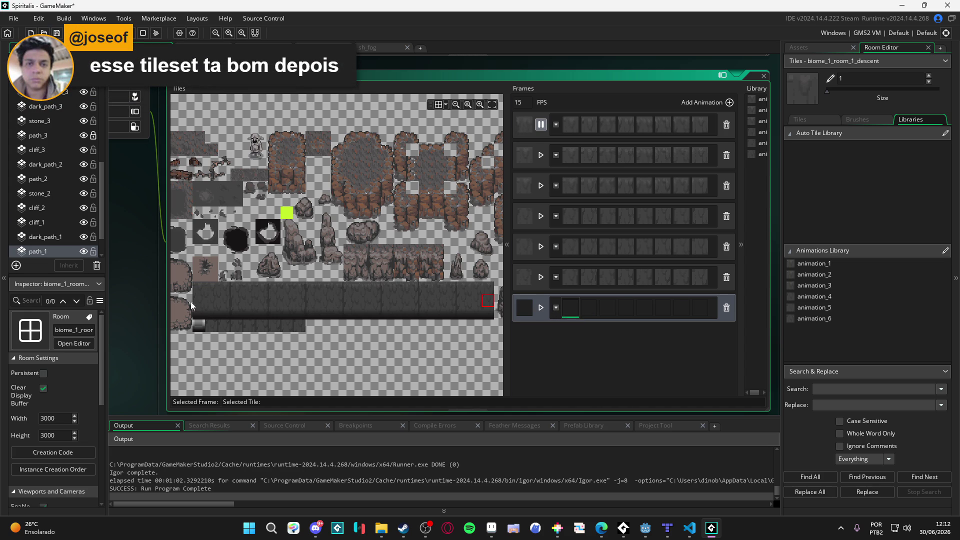
{"action": "left_click", "coordinate": [195, 315]}
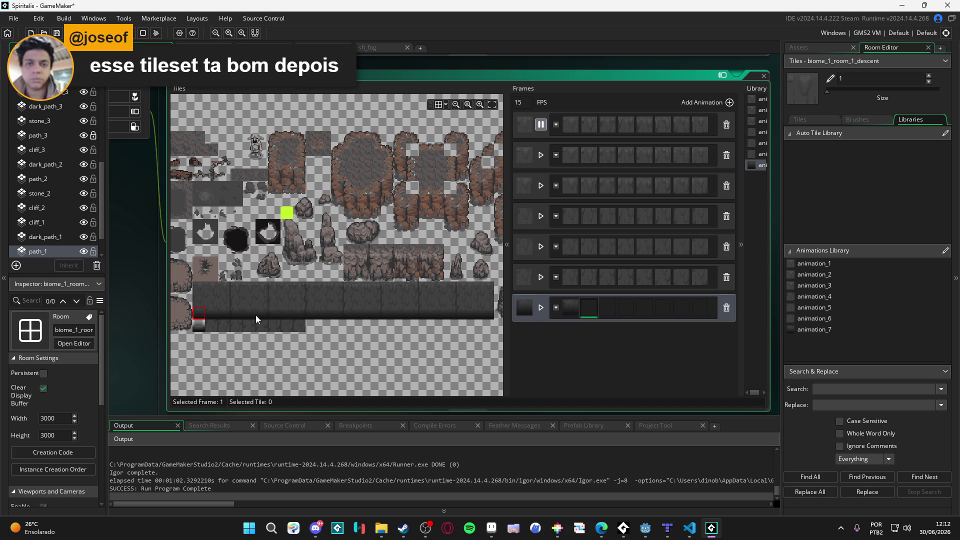
{"action": "left_click", "coordinate": [272, 314]}
{"action": "left_click", "coordinate": [310, 314]}
{"action": "left_click", "coordinate": [350, 315]}
{"action": "left_click", "coordinate": [388, 314]}
{"action": "left_click", "coordinate": [425, 314]}
{"action": "left_click", "coordinate": [463, 314]}
Play the previews of animations six down through two.
{"action": "left_click", "coordinate": [541, 276]}
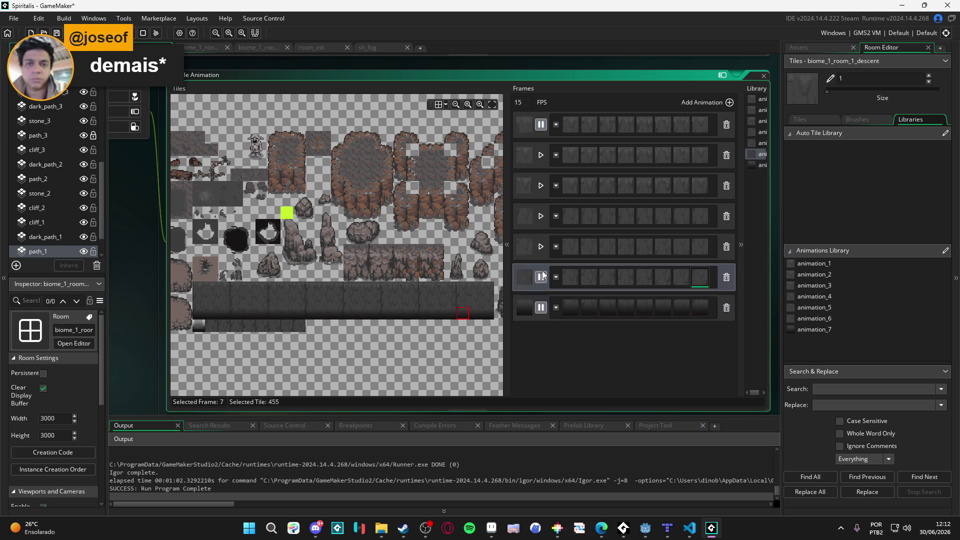
{"action": "left_click", "coordinate": [540, 246]}
{"action": "left_click", "coordinate": [540, 215]}
{"action": "left_click", "coordinate": [540, 186]}
{"action": "left_click", "coordinate": [540, 155]}
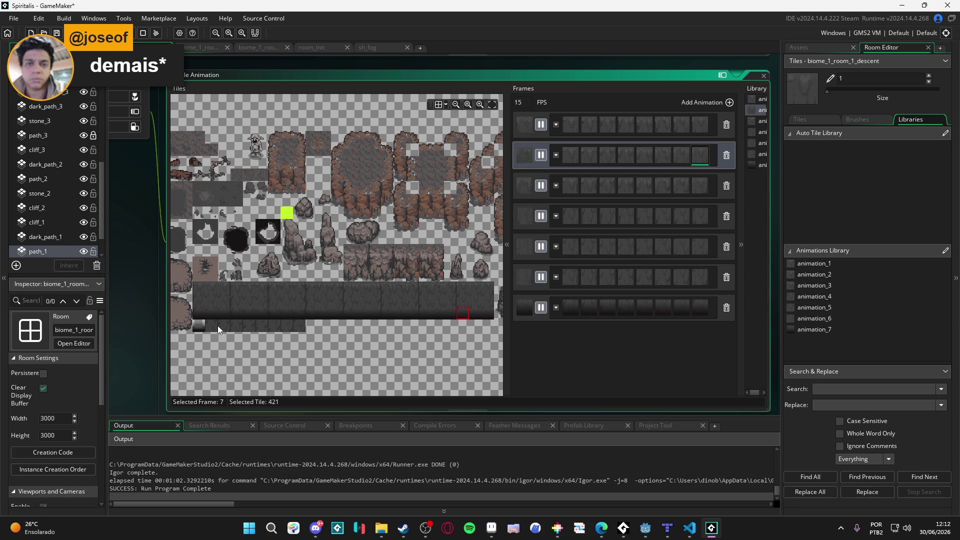
Add an eighth animation and fill it with eight consecutive tiles.
{"action": "left_click", "coordinate": [729, 103]}
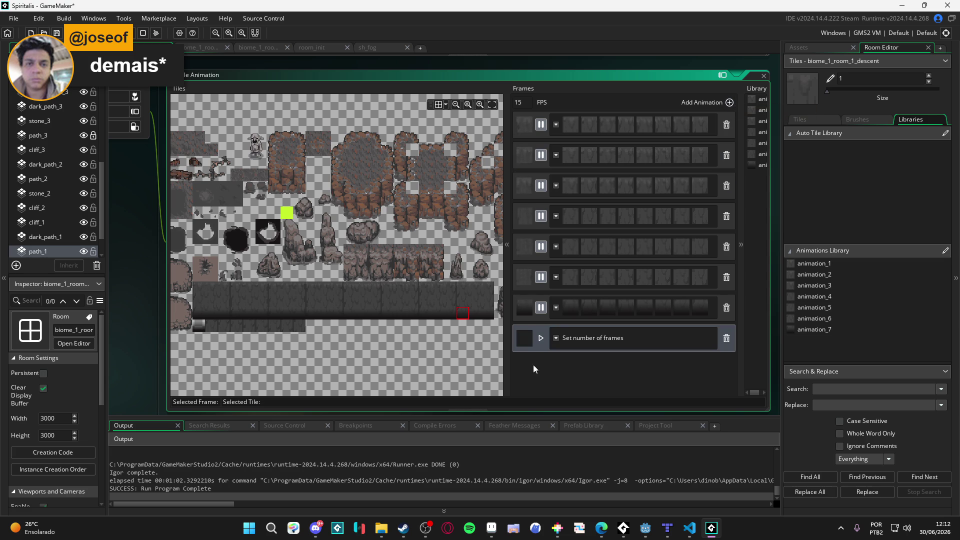
{"action": "left_click", "coordinate": [555, 338]}
{"action": "left_click", "coordinate": [574, 361]}
{"action": "left_click", "coordinate": [211, 313]}
{"action": "left_click", "coordinate": [251, 315]}
{"action": "left_click", "coordinate": [287, 314]}
{"action": "left_click", "coordinate": [325, 313]}
{"action": "left_click", "coordinate": [362, 313]}
{"action": "left_click", "coordinate": [400, 313]}
{"action": "left_click", "coordinate": [438, 313]}
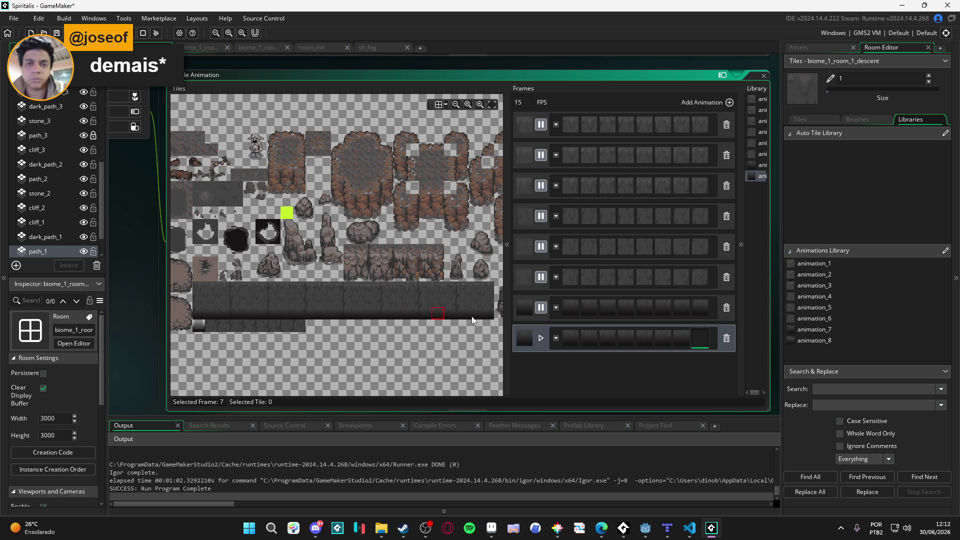
{"action": "left_click", "coordinate": [475, 315]}
Add a ninth animation and fill its eight frames with dark wall tiles.
{"action": "left_click", "coordinate": [729, 102]}
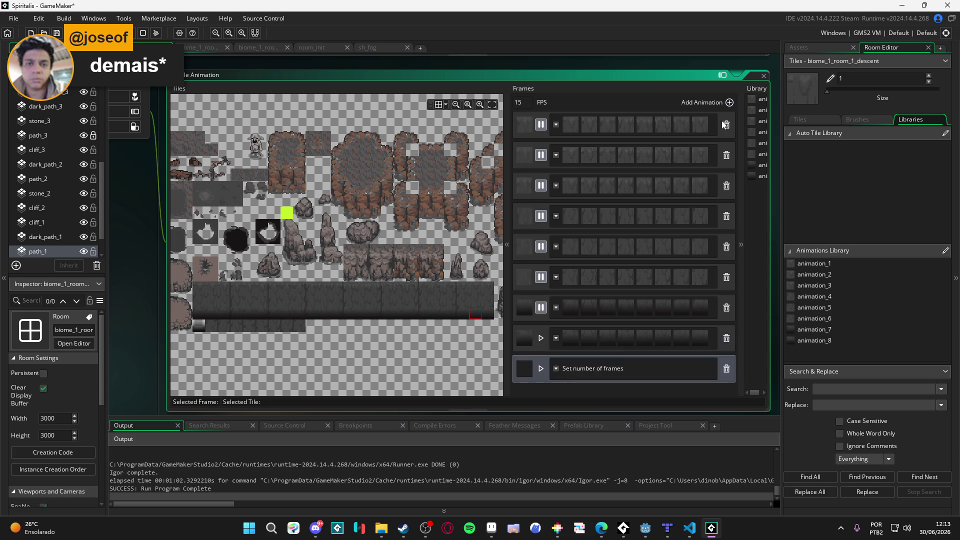
{"action": "left_click", "coordinate": [555, 369]}
{"action": "left_click", "coordinate": [567, 393]}
{"action": "left_click", "coordinate": [229, 315]}
{"action": "left_click", "coordinate": [262, 314]}
{"action": "left_click", "coordinate": [299, 313]}
{"action": "left_click", "coordinate": [338, 314]}
{"action": "left_click", "coordinate": [374, 314]}
{"action": "left_click", "coordinate": [412, 314]}
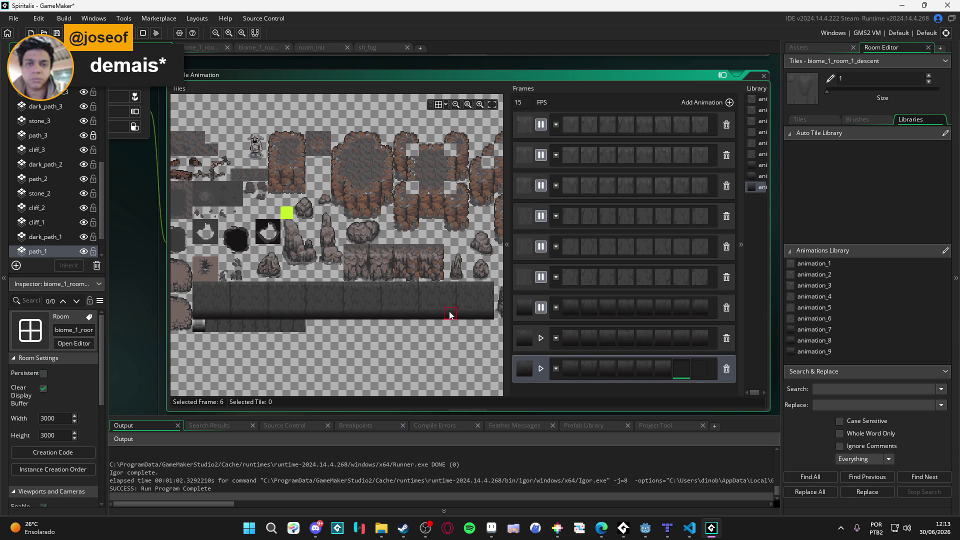
{"action": "left_click", "coordinate": [489, 312]}
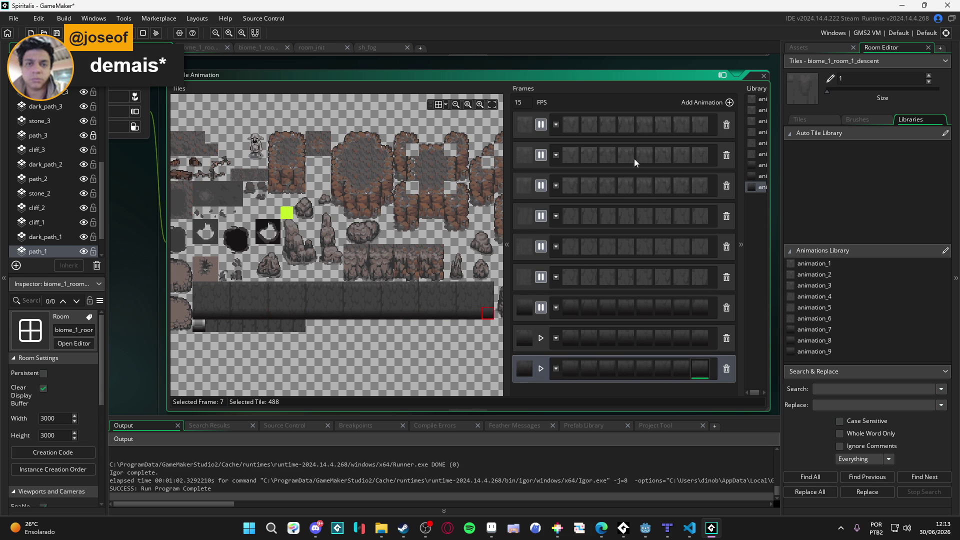
{"action": "scroll", "coordinate": [632, 169], "scroll_direction": "up", "scroll_amount": 3}
{"action": "scroll", "coordinate": [608, 240], "scroll_direction": "down", "scroll_amount": 4}
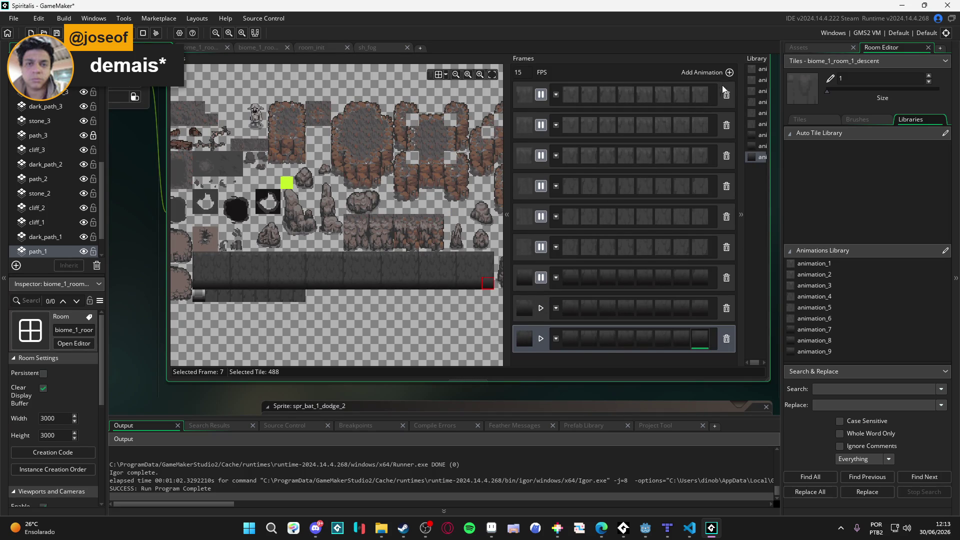
Add an eighth tile animation whose frames are eight consecutive lower-row tiles.
{"action": "left_click", "coordinate": [730, 73]}
{"action": "left_click", "coordinate": [555, 352]}
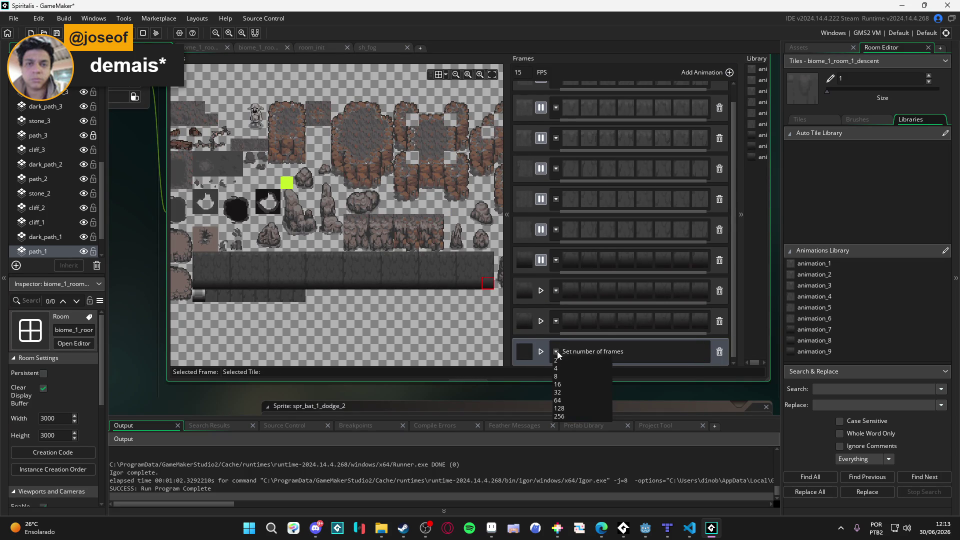
{"action": "left_click", "coordinate": [579, 380]}
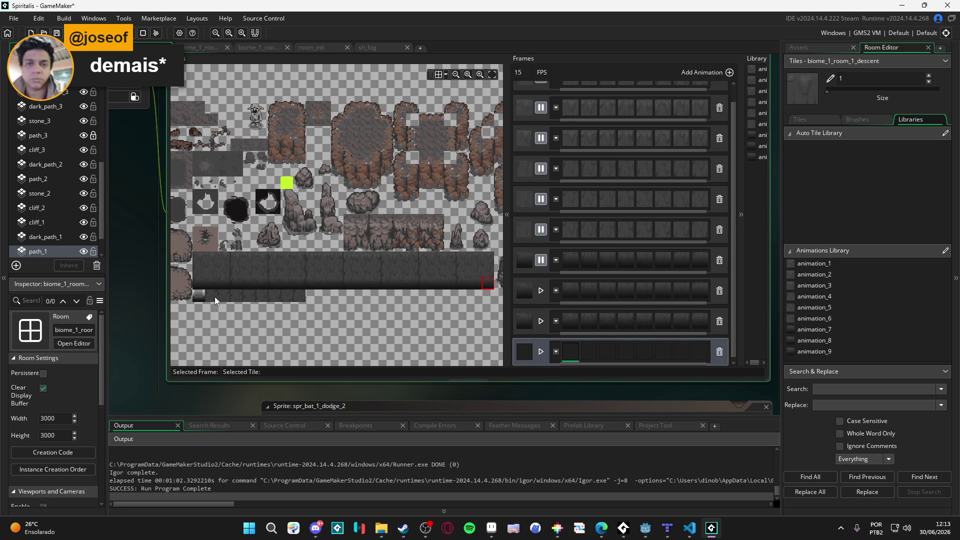
{"action": "left_click", "coordinate": [217, 297]}
{"action": "left_click", "coordinate": [232, 296]}
{"action": "left_click", "coordinate": [243, 295]}
{"action": "left_click", "coordinate": [253, 295]}
{"action": "left_click", "coordinate": [262, 295]}
{"action": "left_click", "coordinate": [275, 295]}
{"action": "left_click", "coordinate": [289, 294]}
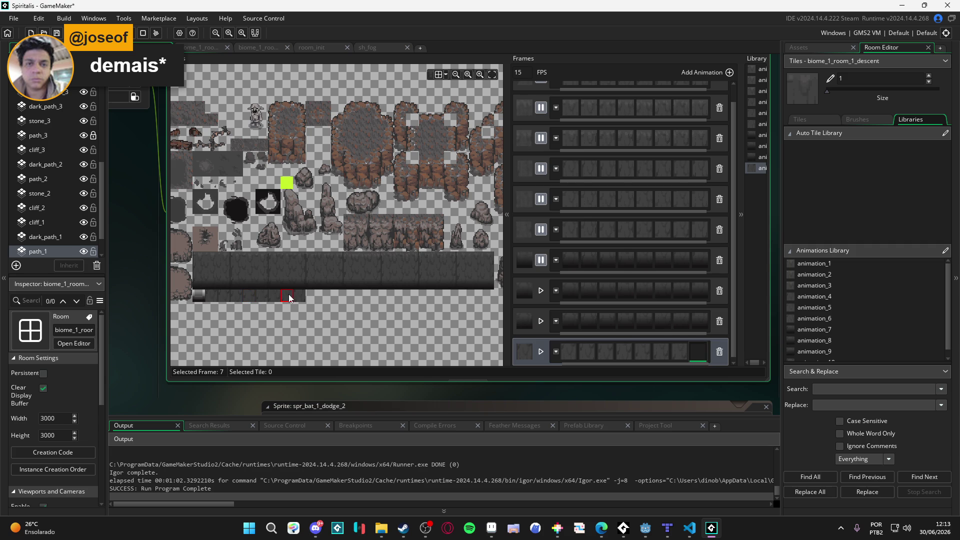
{"action": "left_click", "coordinate": [299, 294]}
Preview the new animation and lower the tile animation speed from 15 to 8 FPS.
{"action": "left_click", "coordinate": [540, 321]}
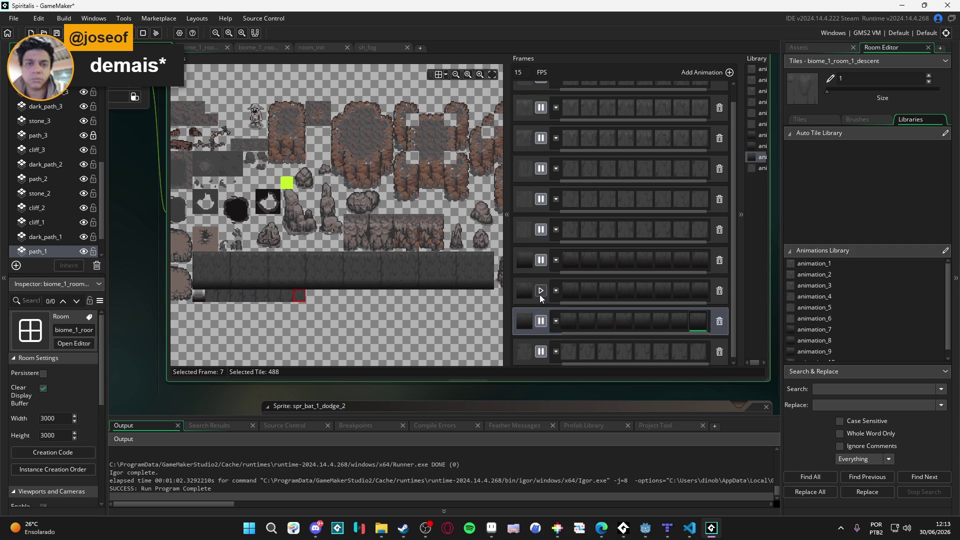
{"action": "left_click", "coordinate": [541, 291]}
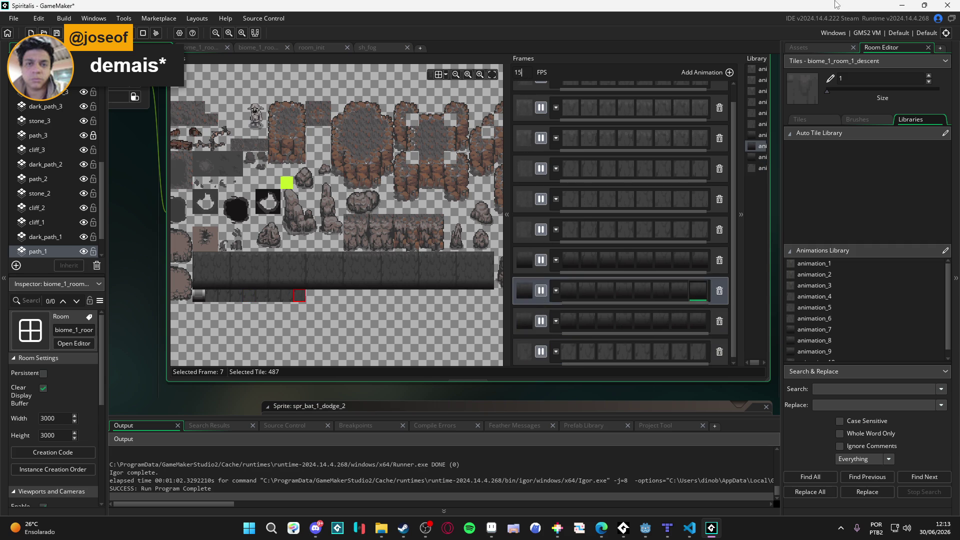
{"action": "type", "text": "8"}
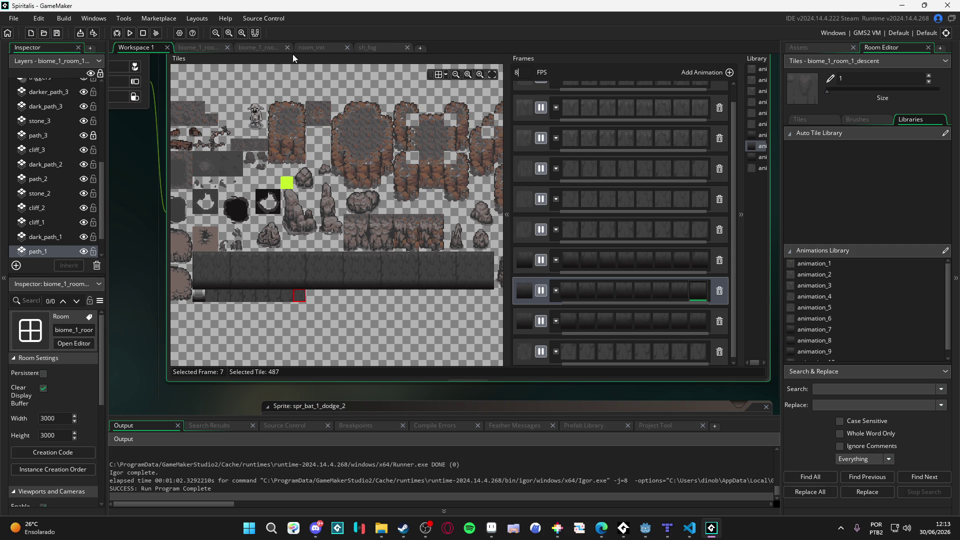
{"action": "left_click", "coordinate": [328, 48]}
Return to biome_1_room_1_descent and play its animated wall tiles while panning across the cave cliffs.
{"action": "left_click", "coordinate": [266, 47]}
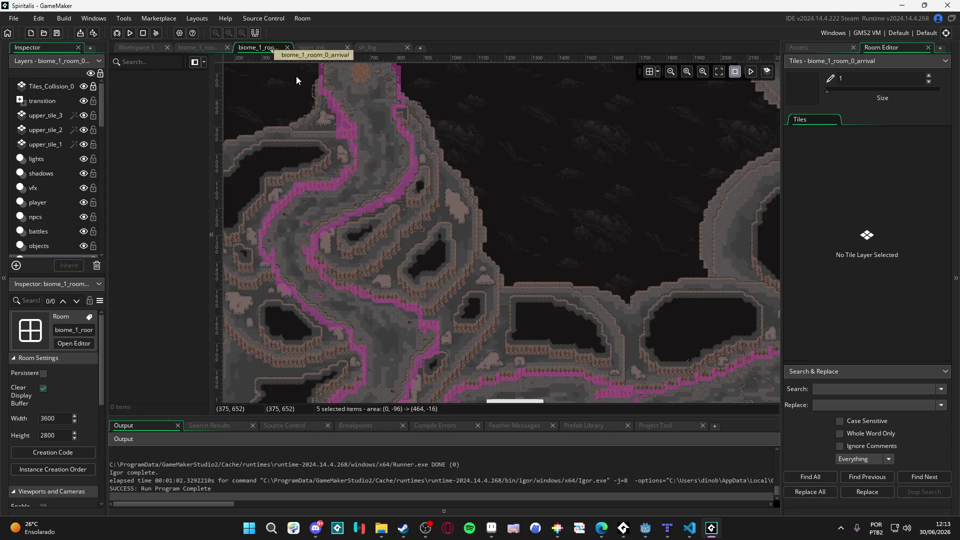
{"action": "left_click", "coordinate": [208, 46]}
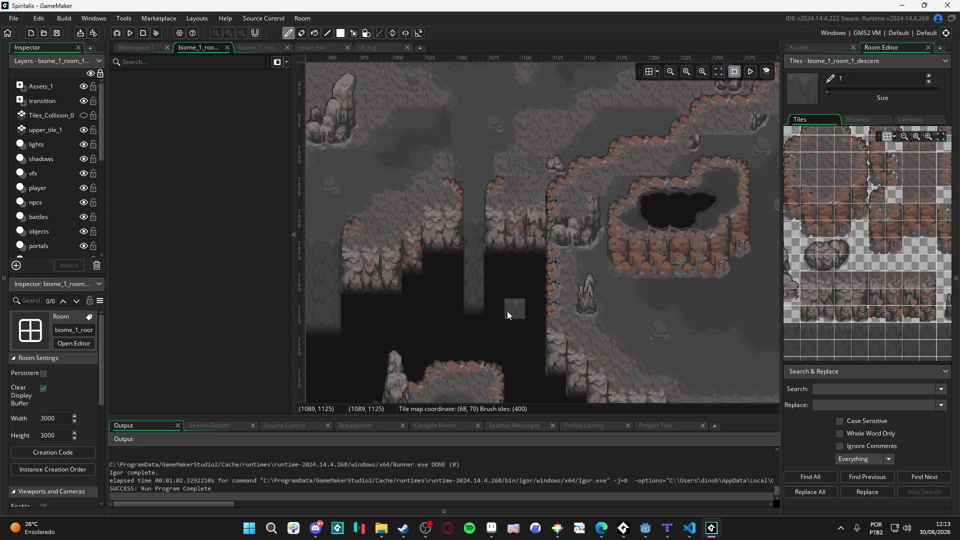
{"action": "left_click", "coordinate": [751, 73]}
{"action": "mouse_move", "coordinate": [511, 181]}
{"action": "left_mouse_down"}
{"action": "mouse_move", "coordinate": [595, 200]}
{"action": "mouse_move", "coordinate": [470, 169]}
{"action": "left_mouse_up"}
{"action": "scroll", "coordinate": [528, 359], "scroll_direction": "left", "scroll_amount": 2}
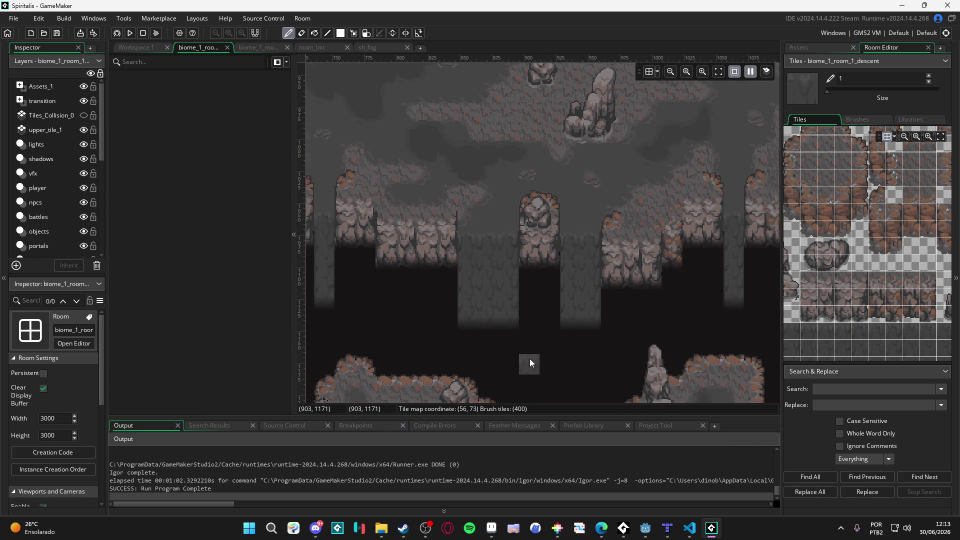